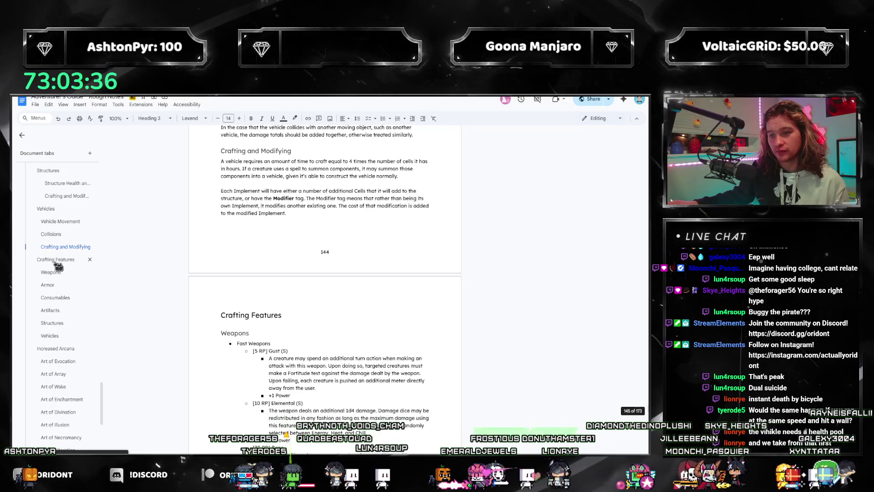
Browse Structures and Vehicles in the outline, then jump to Structure Health and Damaging.
click(52, 323)
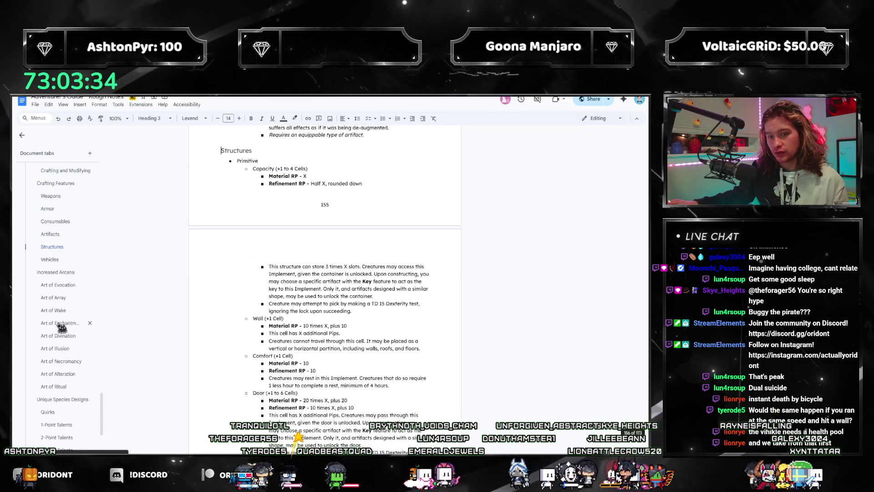
scroll(380, 309, down, 5)
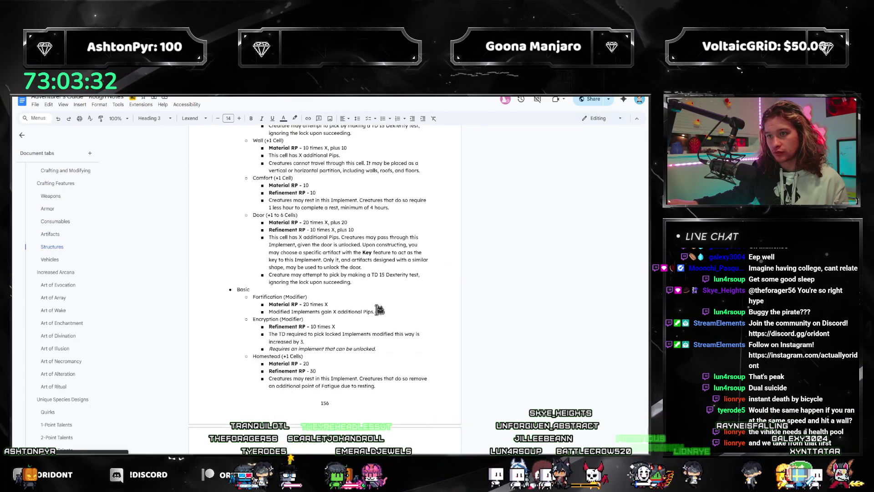
scroll(380, 310, down, 5)
scroll(380, 309, down, 5)
scroll(379, 310, down, 5)
scroll(380, 310, up, 3)
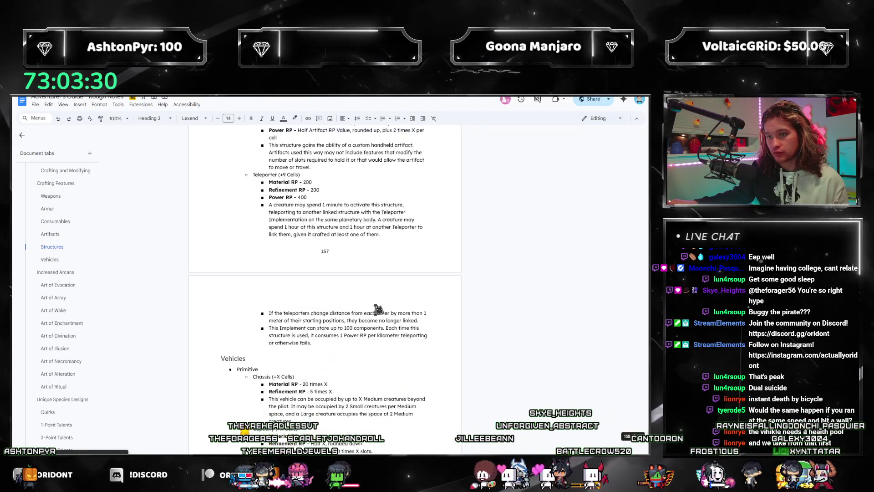
scroll(379, 310, down, 2)
scroll(380, 309, down, 2)
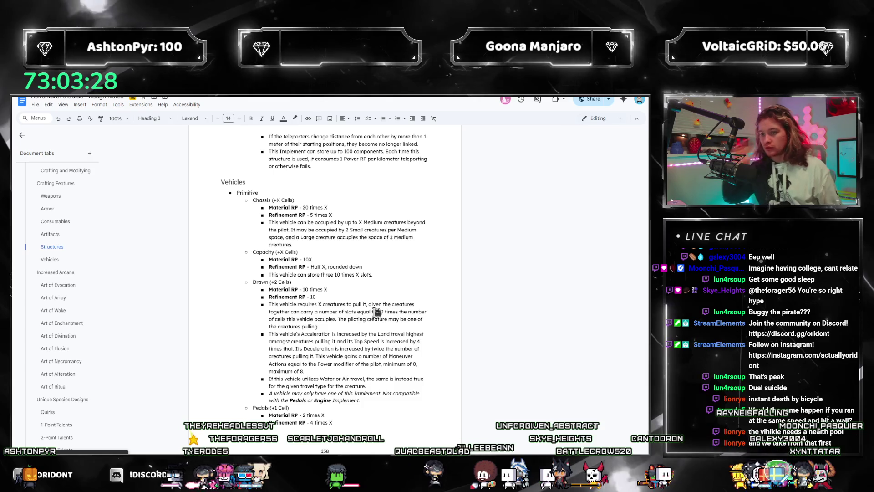
scroll(376, 311, down, 5)
scroll(370, 337, down, 4)
scroll(371, 336, down, 3)
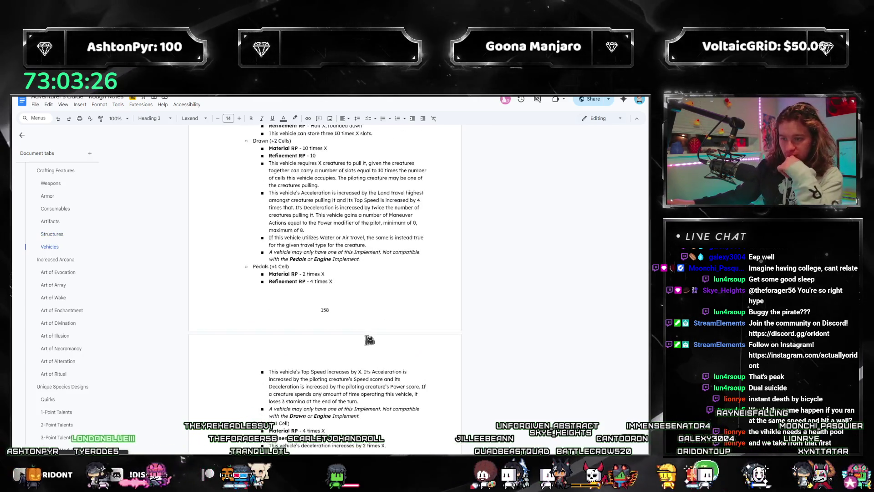
scroll(371, 337, down, 2)
scroll(66, 296, up, 3)
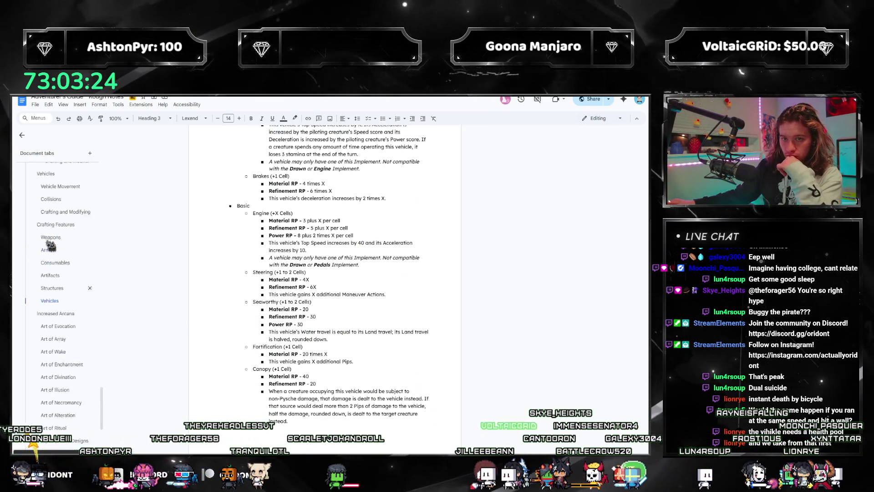
click(51, 339)
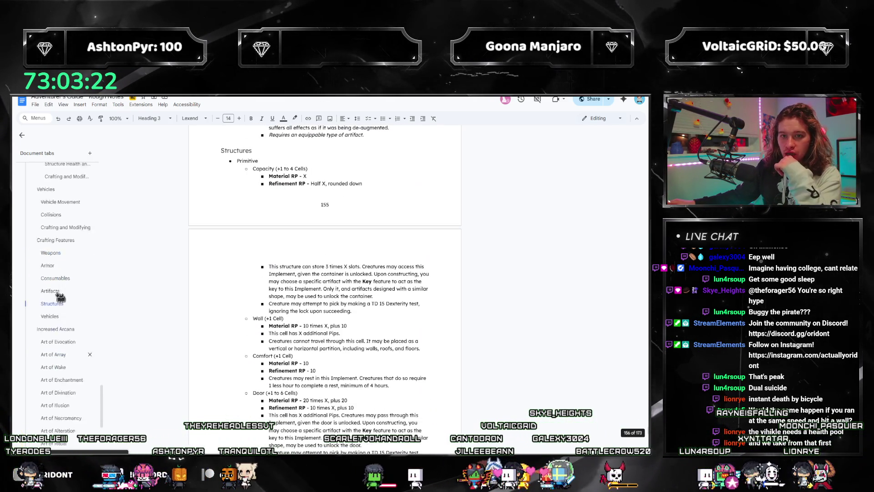
scroll(69, 287, up, 2)
click(66, 248)
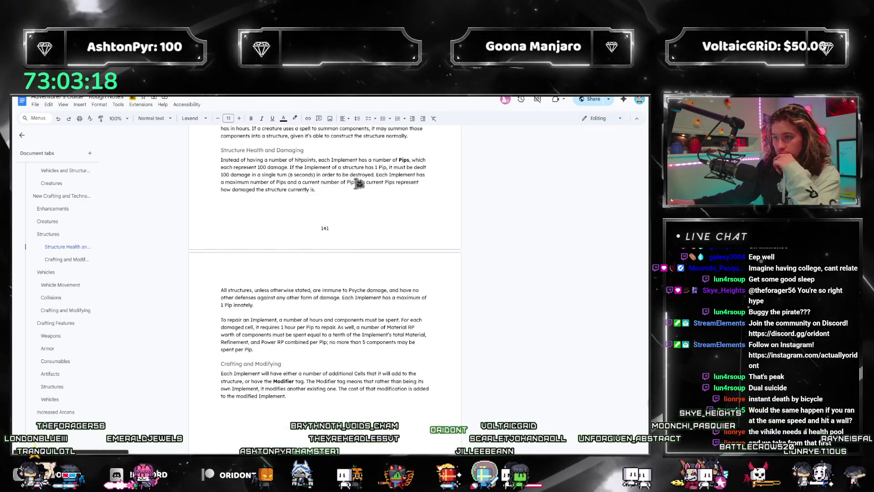
click(311, 180)
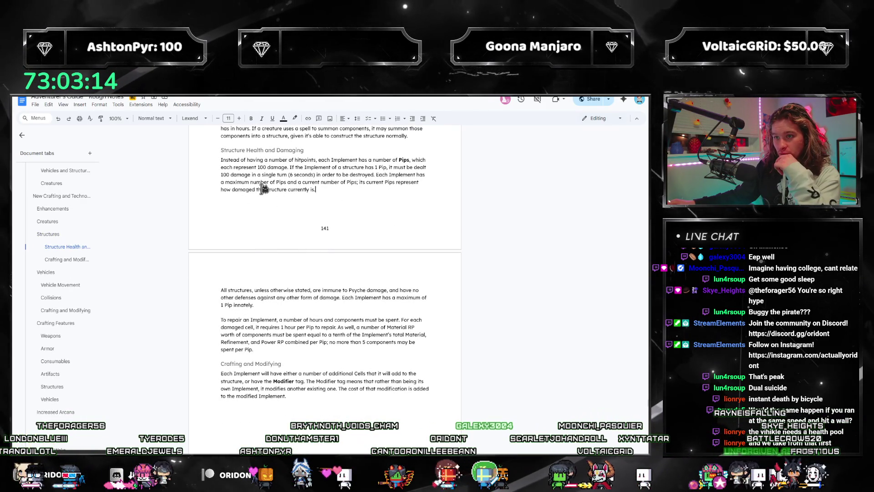
double_click(361, 175)
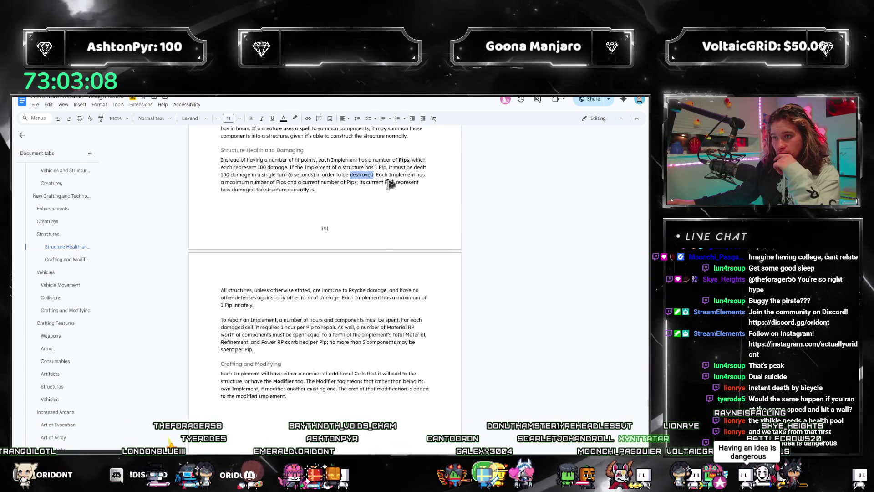
click(375, 190)
key(Return)
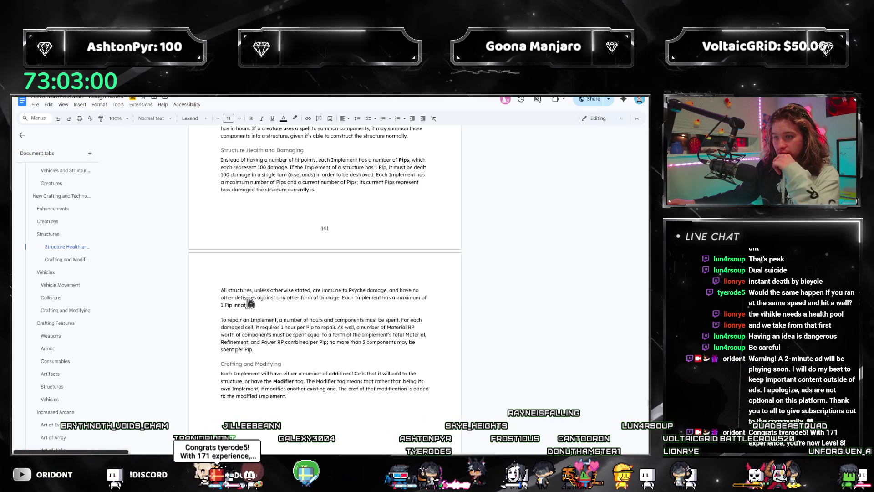
click(266, 308)
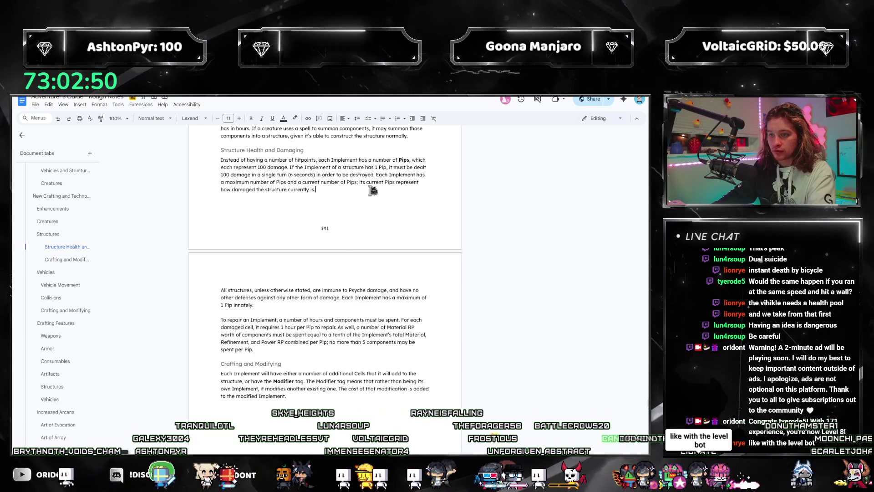
key(Return)
key(Return)
text(If a sourc)
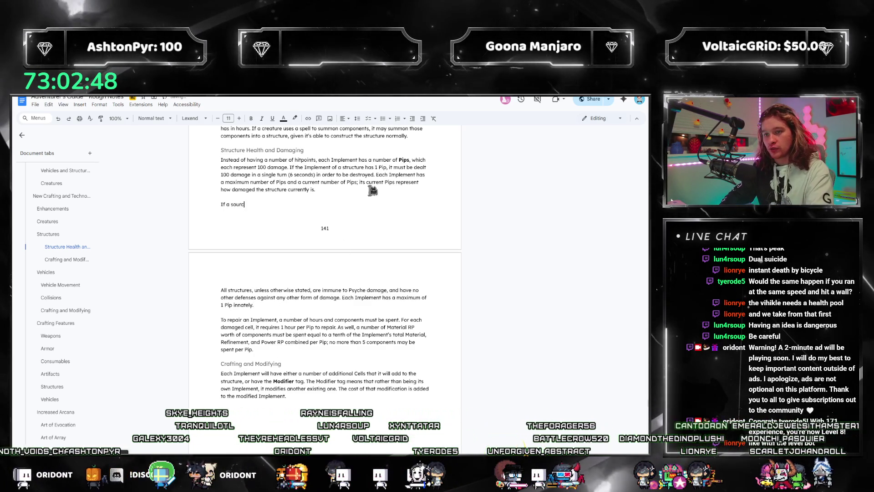
text(e would deal less than 100 damage in a turn, a)
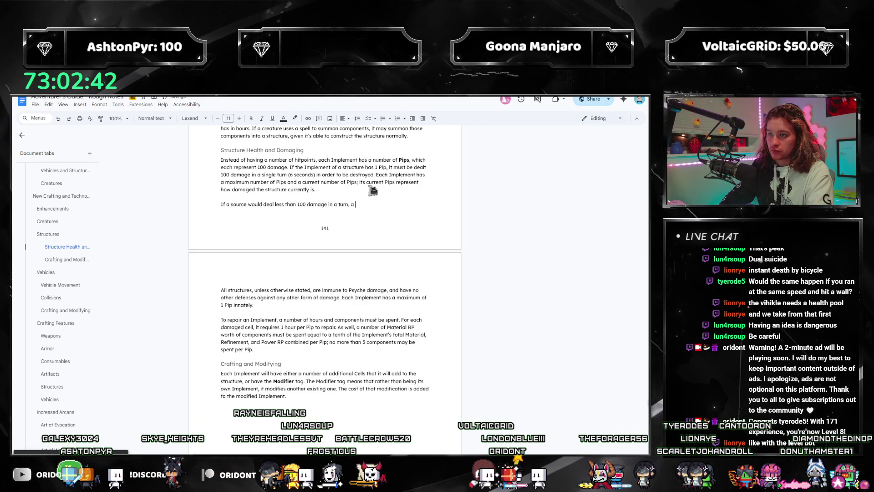
text(be rolled.)
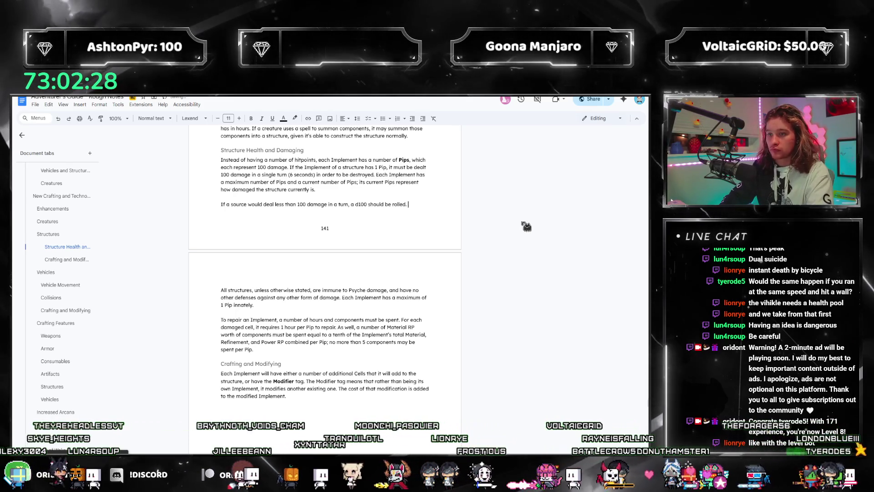
Rewrite the drafted sentence: at turn end roll 1d100, losing a Pip if below remaining damage.
key(ctrl+shift+Left)
key(ctrl+shift+Left)
key(ctrl+shift+Left)
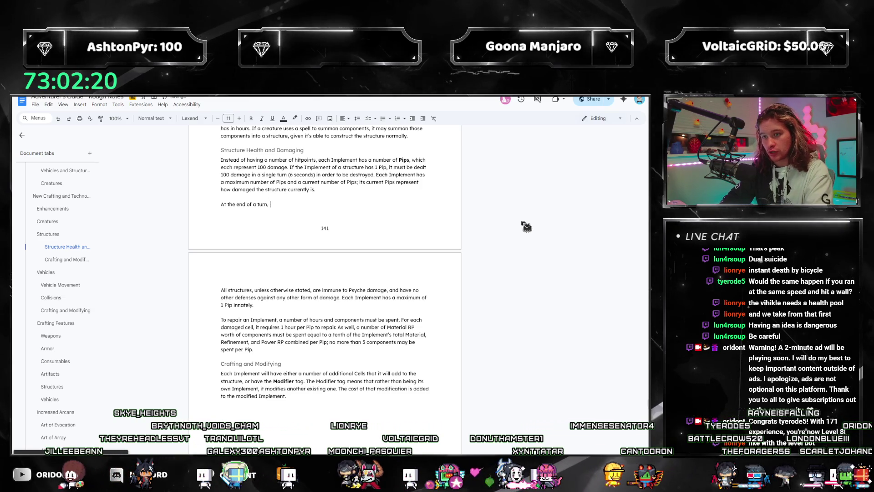
text(urn, if a strucutre was damaged )
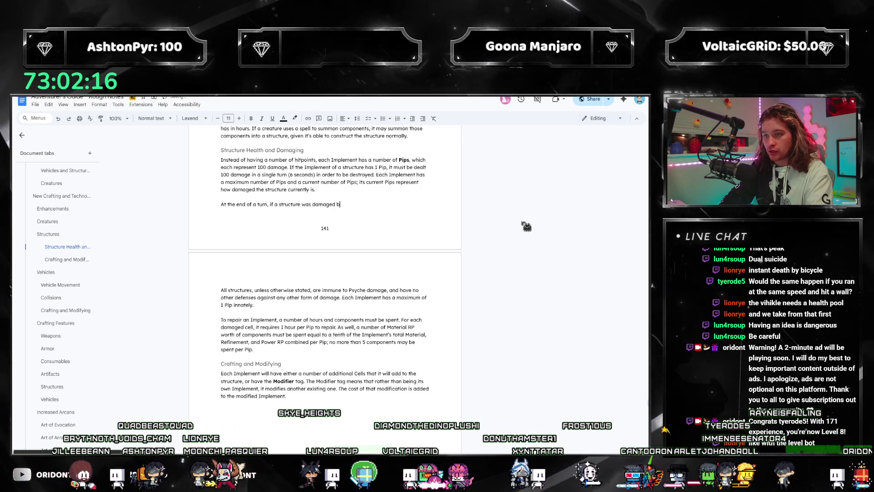
text(but n)
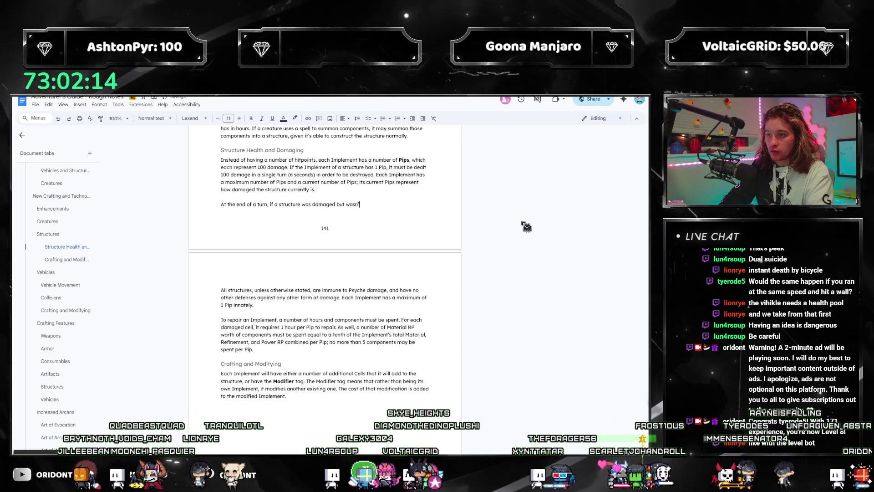
key(Tab)
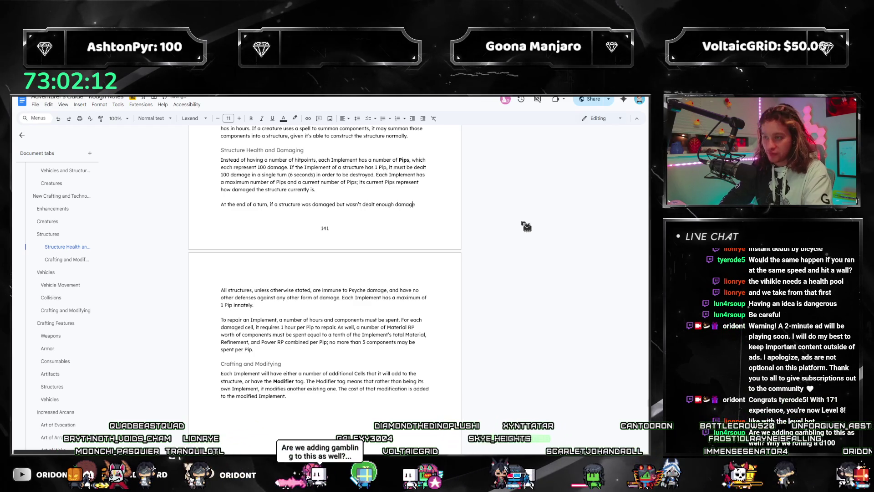
text(emove a)
key(BackSpace)
key(BackSpace)
key(BackSpace)
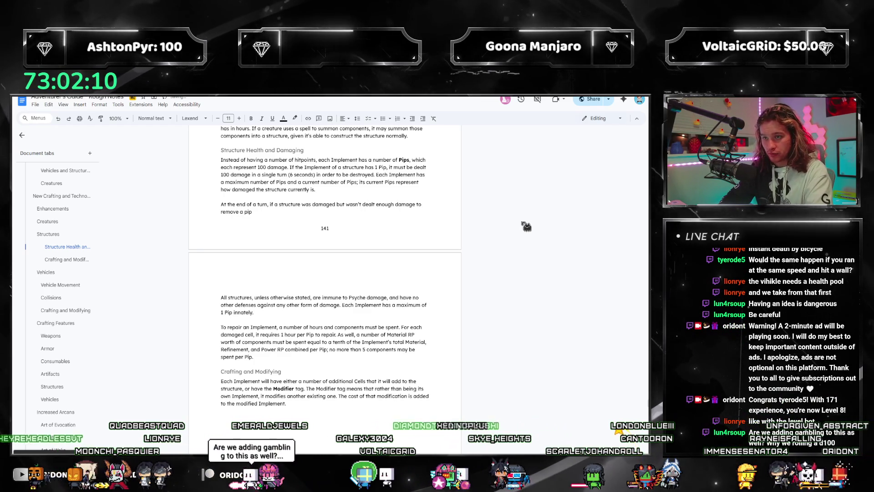
text(Pip)
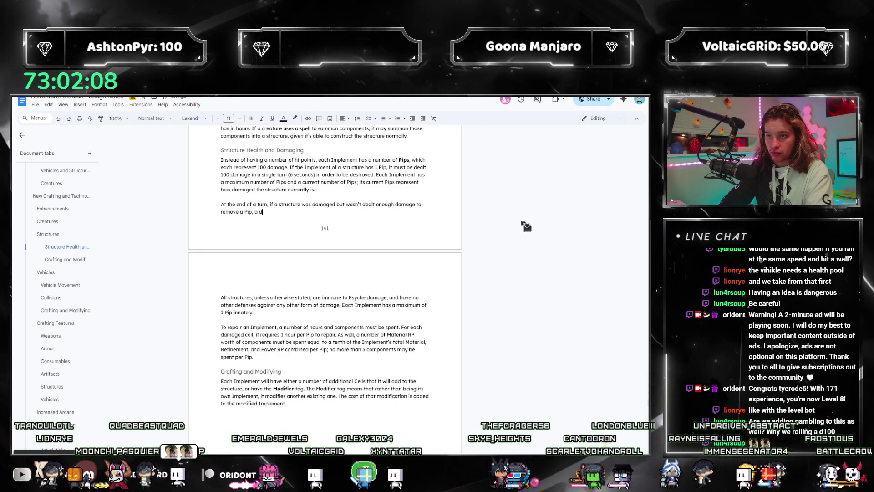
text(, a)
key(BackSpace)
key(BackSpace)
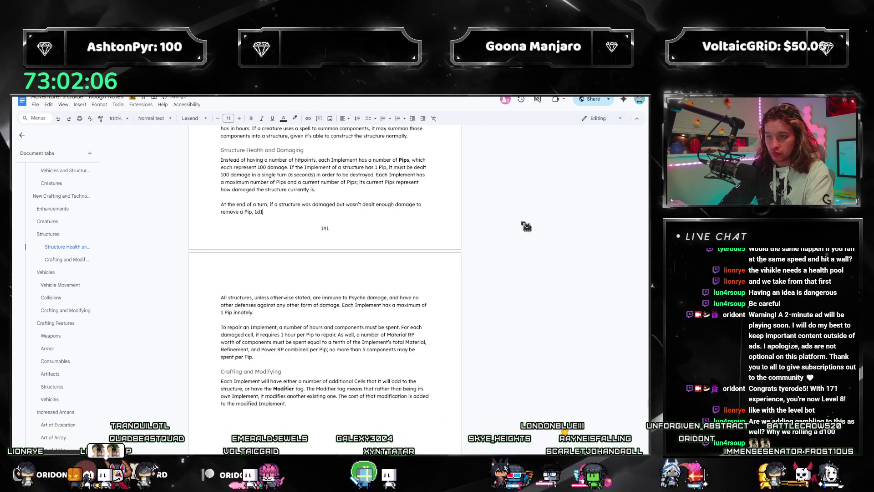
text(1d100 should be rolled, unmodified. If it rolls)
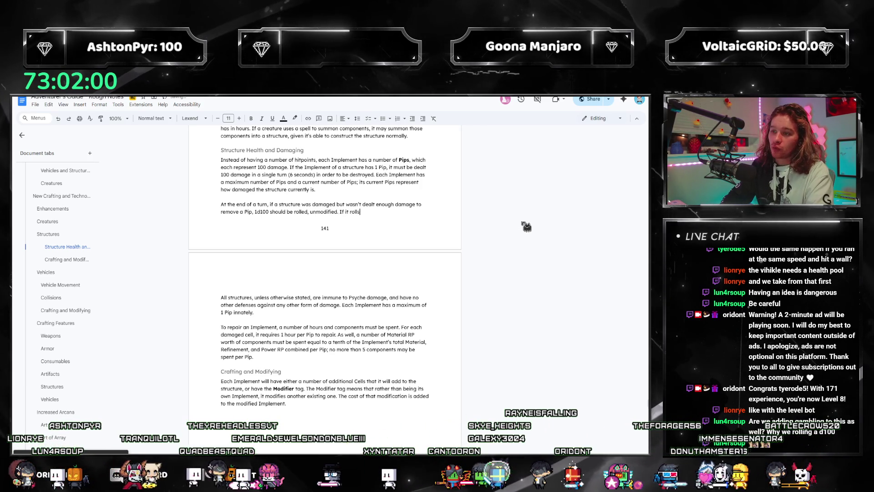
text( below the)
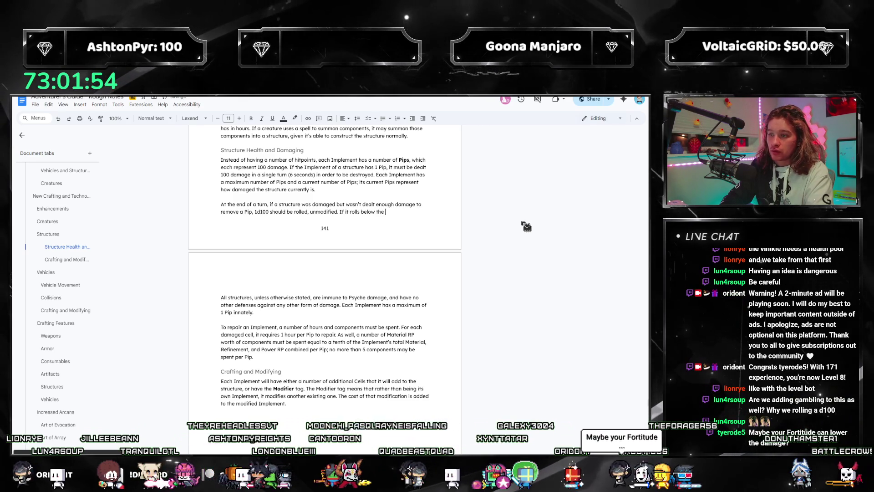
key(BackSpace)
key(BackSpace)
key(BackSpace)
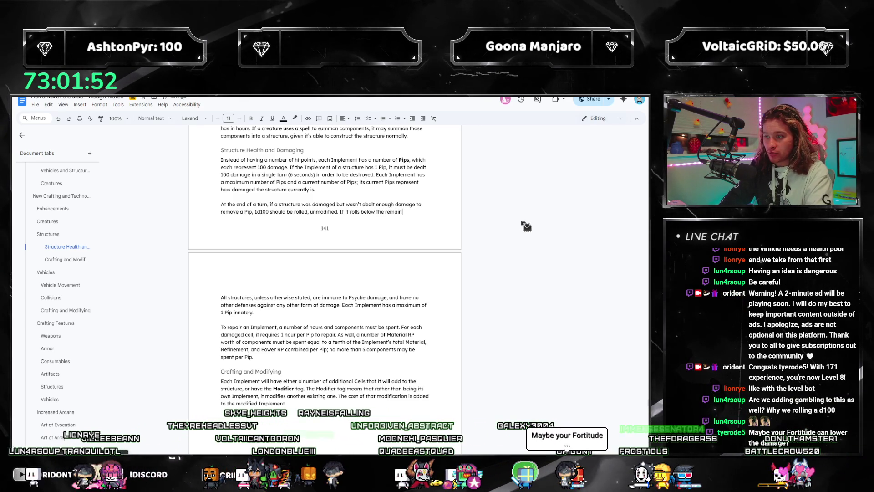
text(damage, the structure loses)
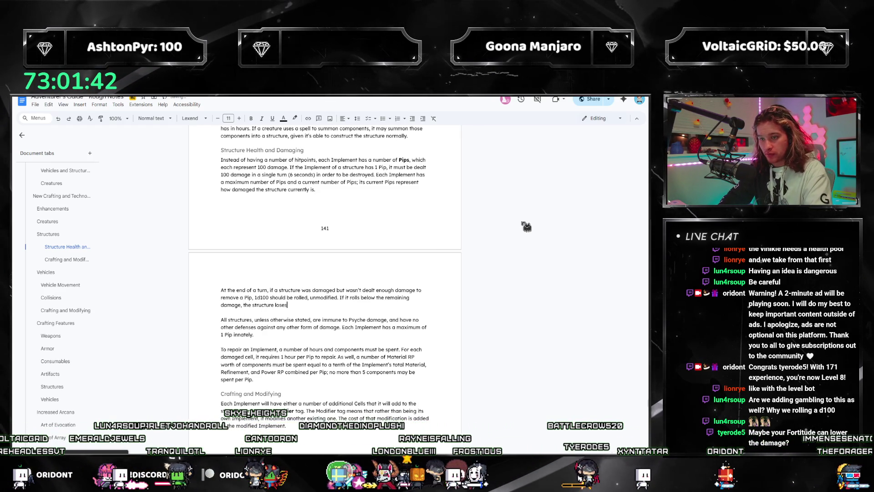
text( a Pip.)
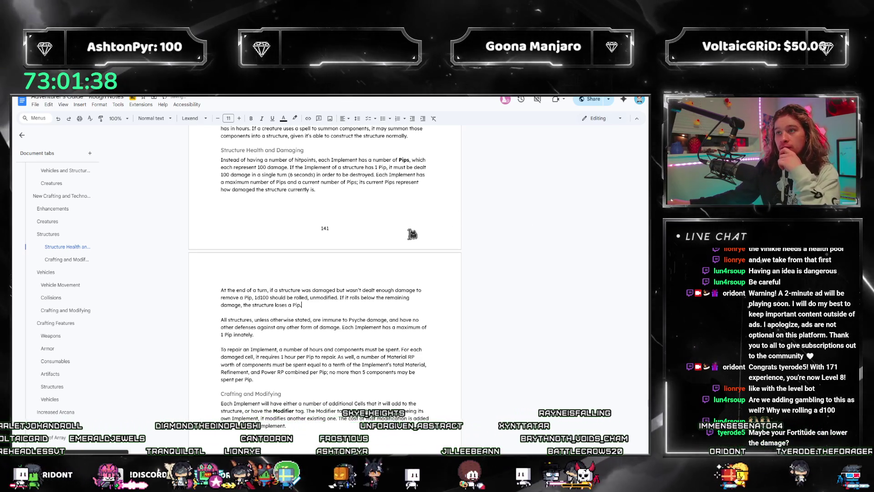
scroll(404, 227, up, 3)
scroll(411, 266, down, 2)
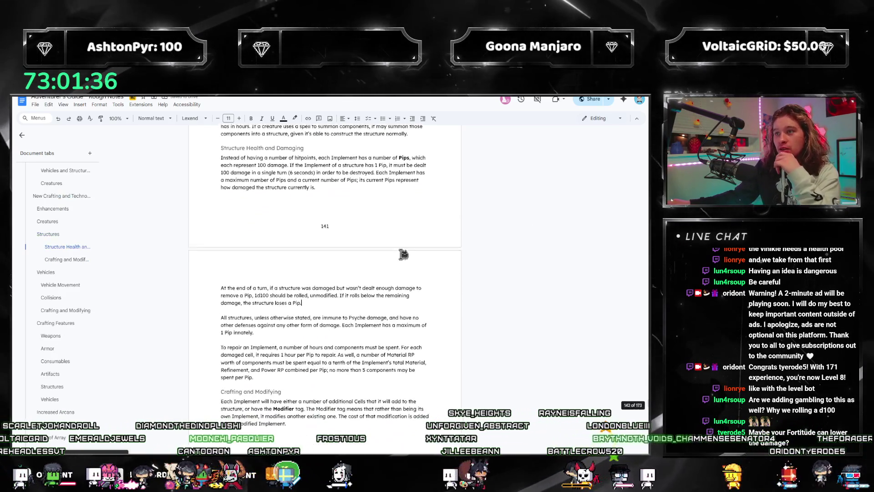
scroll(401, 241, down, 2)
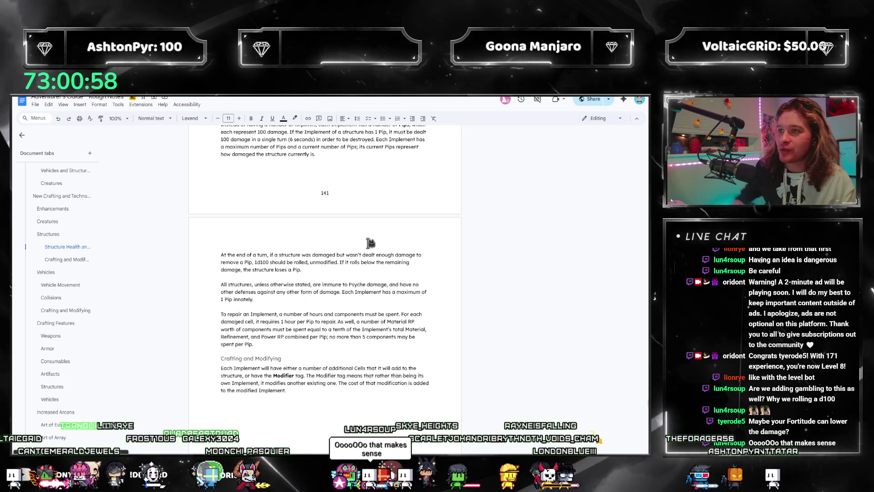
scroll(371, 243, down, 1)
click(350, 261)
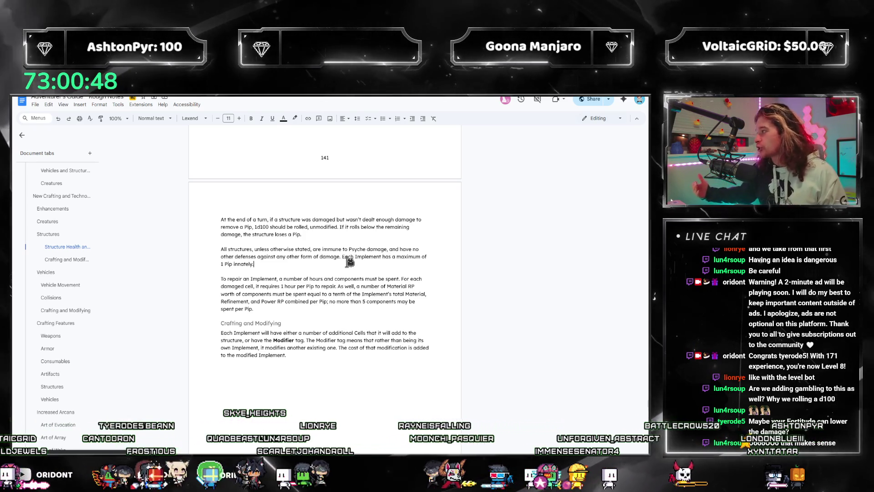
scroll(350, 261, down, 2)
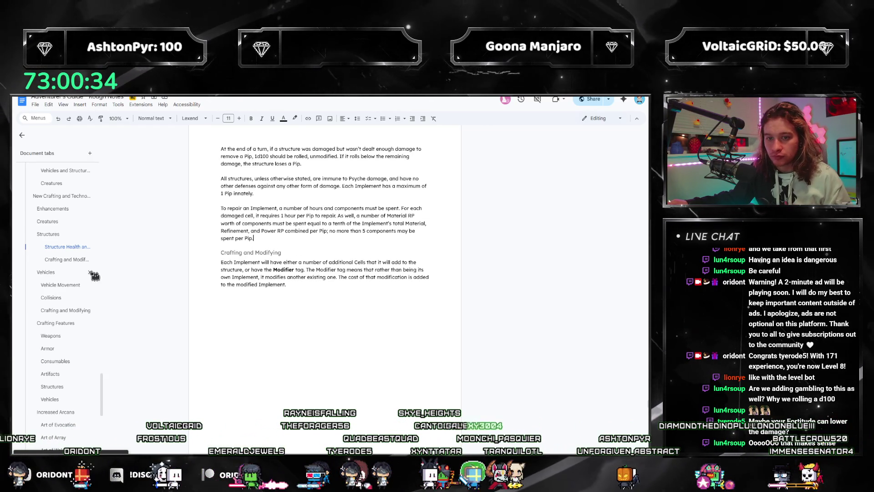
click(65, 311)
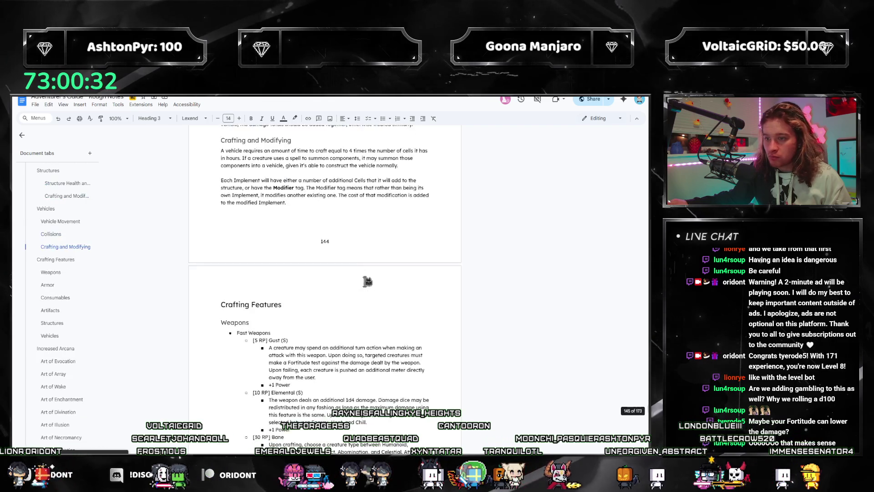
scroll(367, 281, up, 3)
scroll(369, 273, up, 4)
scroll(369, 273, up, 4)
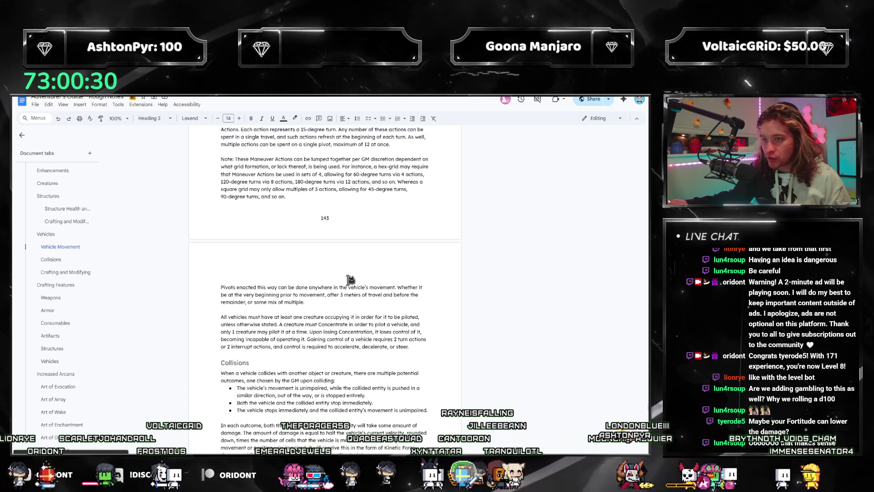
scroll(217, 265, up, 2)
scroll(217, 266, up, 4)
scroll(217, 265, up, 4)
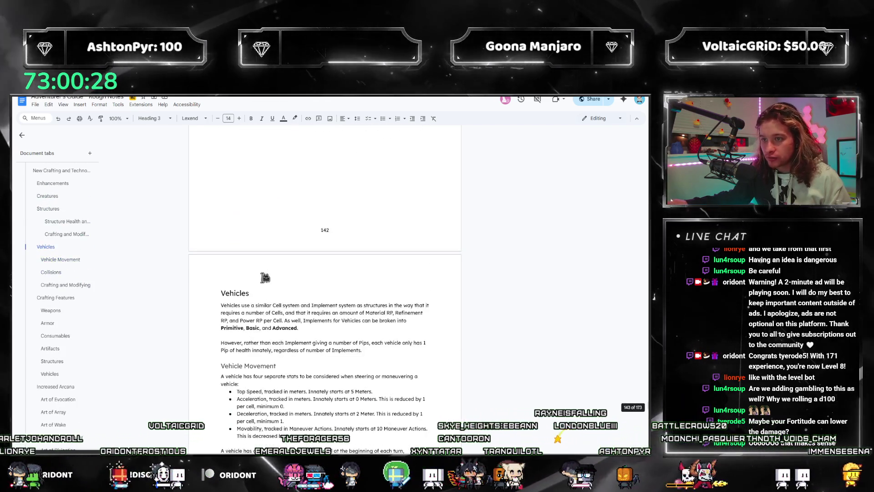
scroll(224, 257, up, 1)
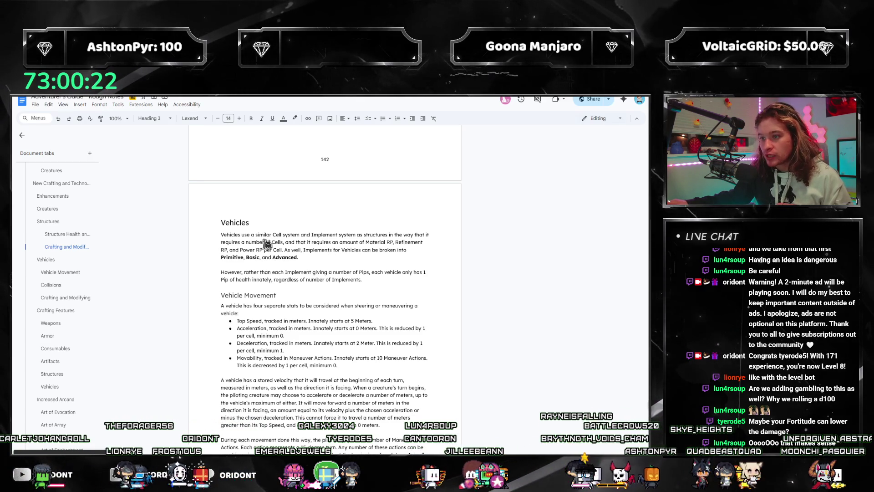
scroll(451, 273, down, 1)
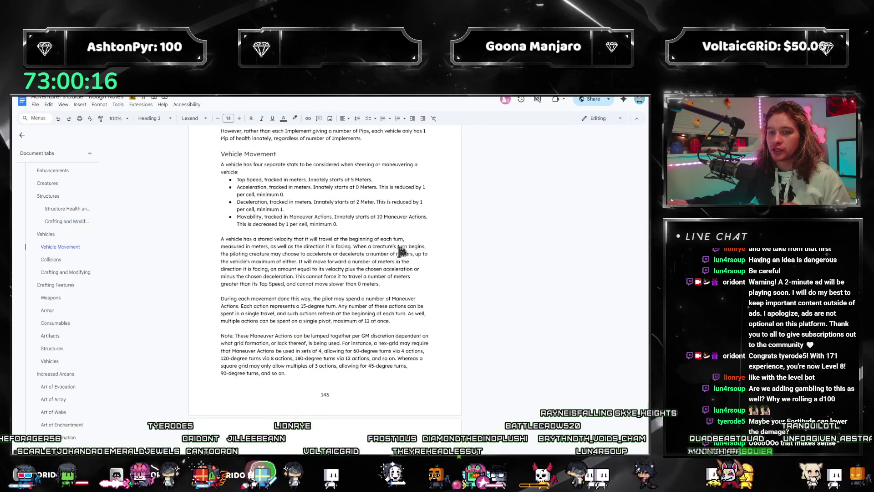
scroll(380, 263, down, 3)
scroll(402, 250, up, 3)
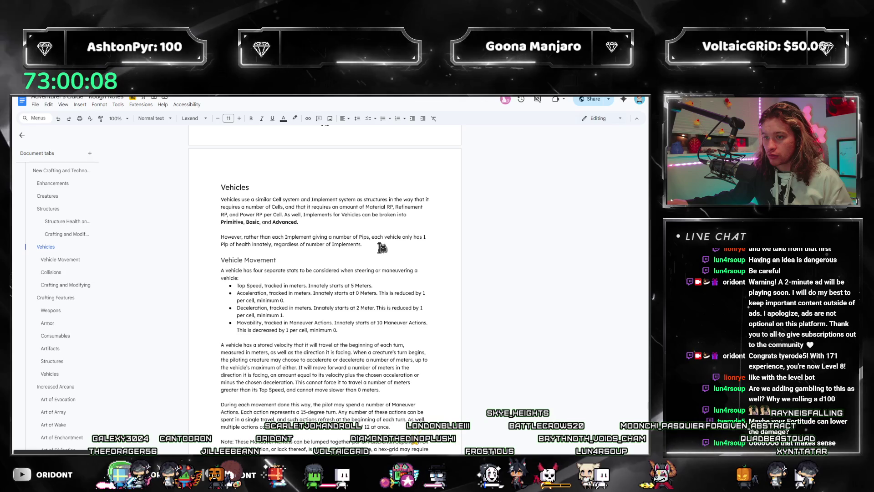
scroll(381, 247, down, 3)
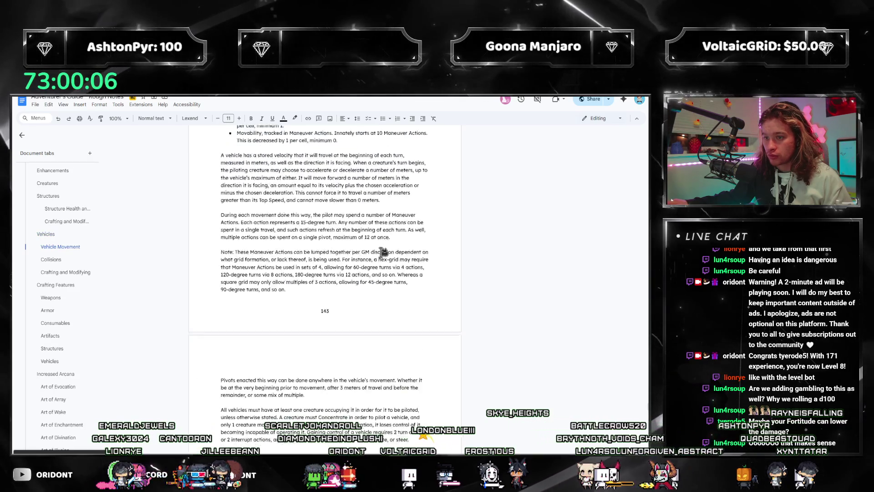
scroll(383, 251, down, 5)
scroll(383, 251, down, 5)
scroll(383, 251, down, 4)
scroll(393, 261, up, 4)
scroll(393, 261, up, 4)
scroll(393, 266, up, 4)
scroll(395, 273, up, 5)
scroll(395, 281, up, 4)
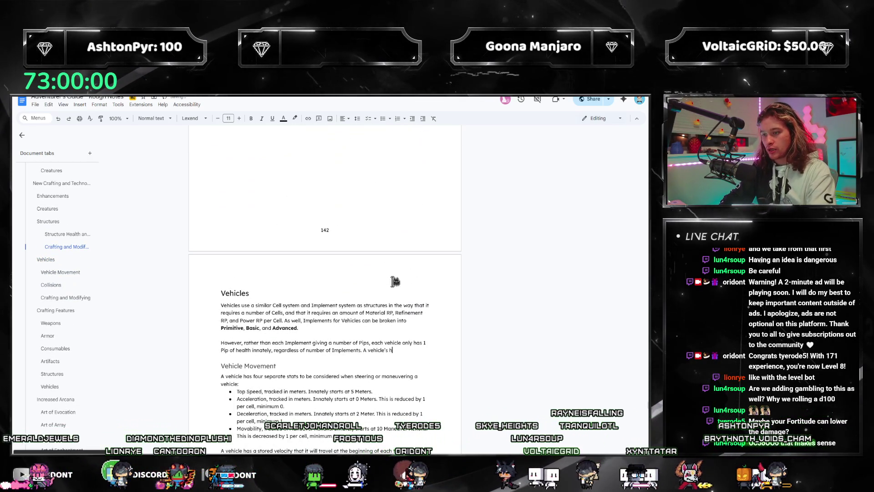
text(ealth )
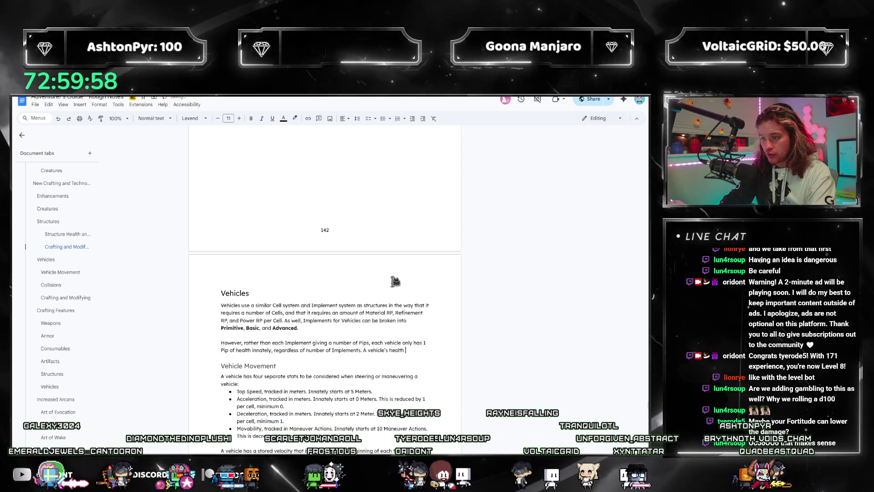
text(an d)
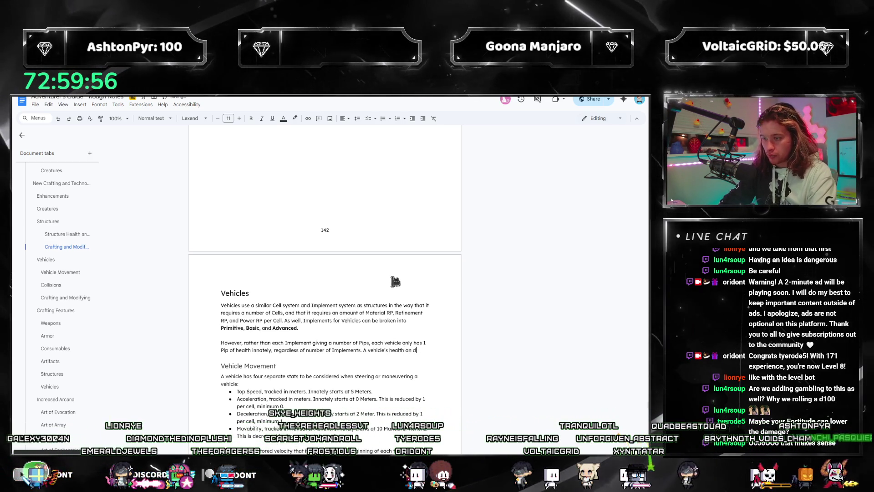
text(er)
text(pair functions similarly)
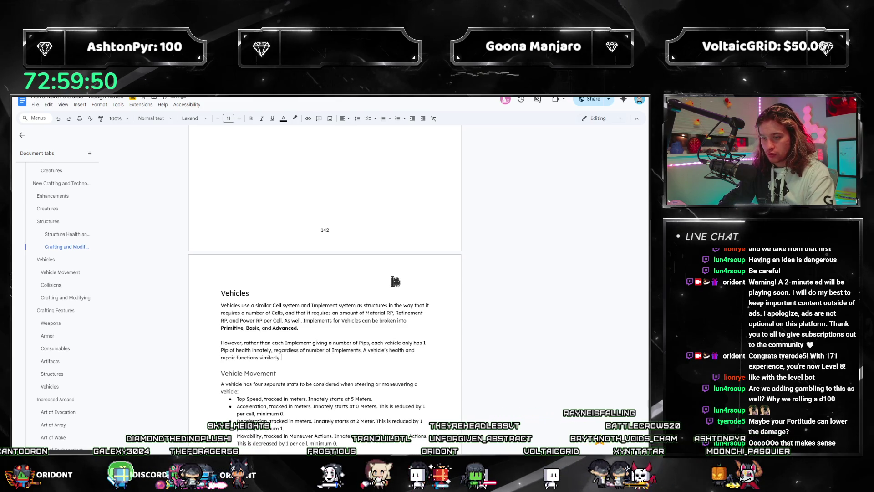
Undo the unfinished vehicle health-and-repair sentence so the paragraph ends after Implements.
key(ctrl+z)
key(ctrl+z)
key(ctrl+z)
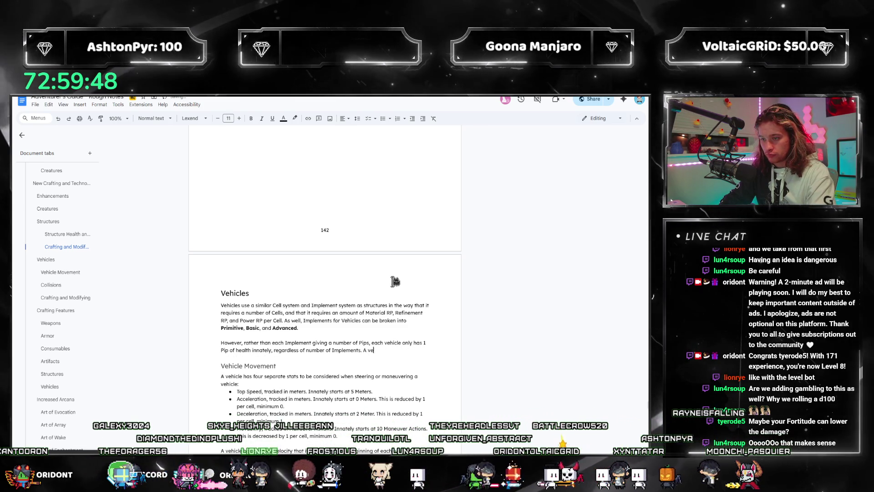
scroll(50, 271, up, 4)
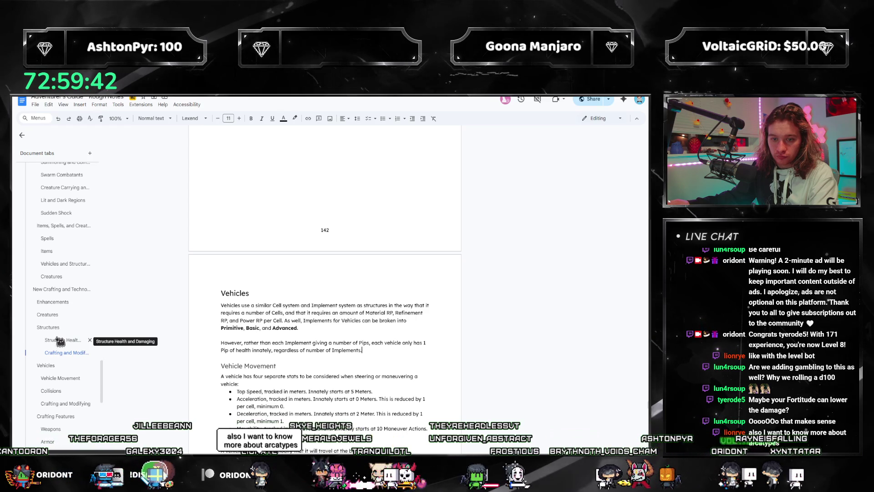
Delete 'Structure' from the heading so it reads 'Health and Damaging', then return to Vehicles.
click(61, 339)
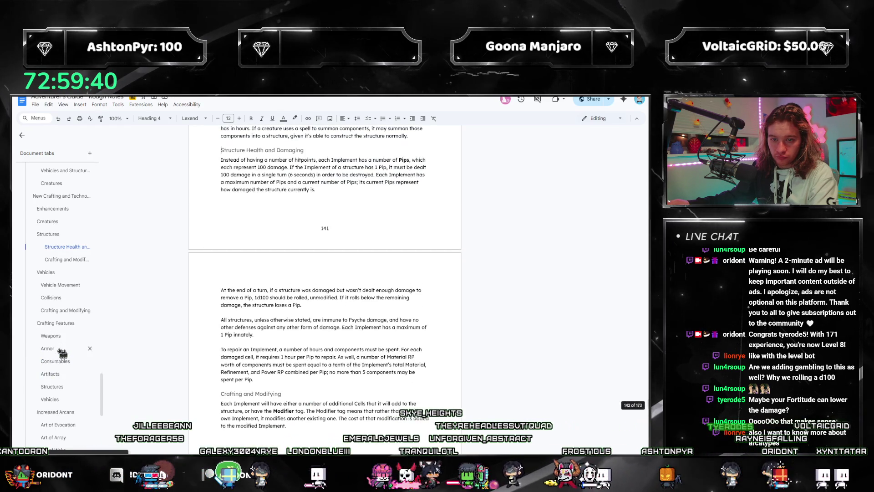
scroll(287, 225, up, 3)
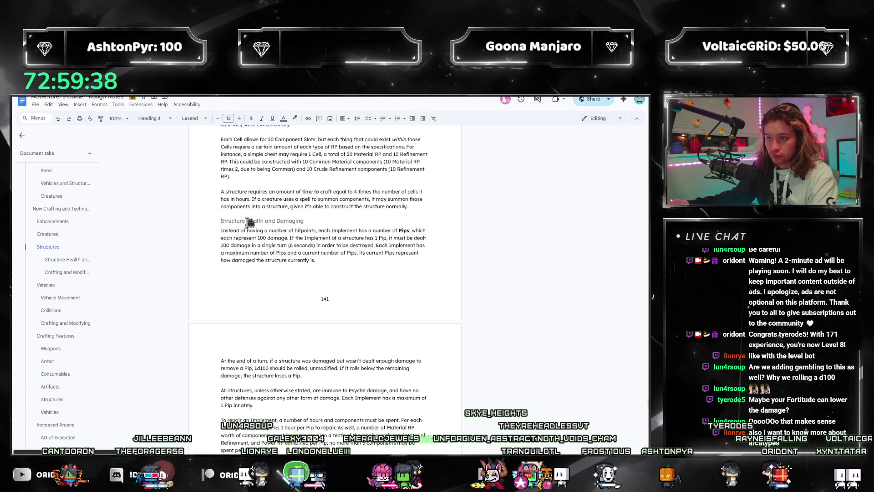
drag(245, 220, 214, 225)
key(BackSpace)
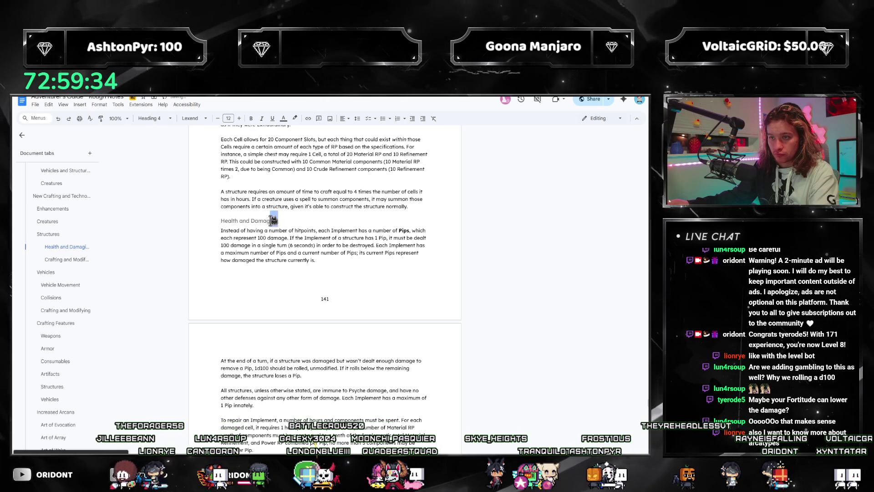
click(60, 285)
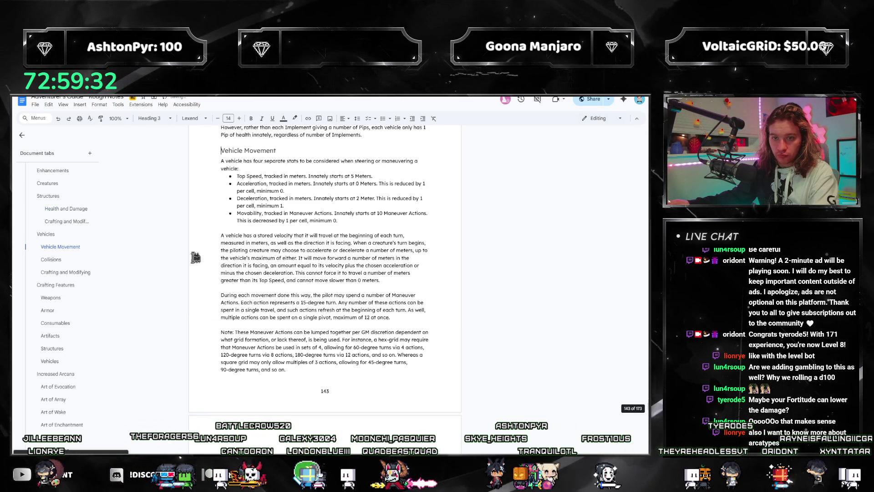
scroll(232, 180, up, 3)
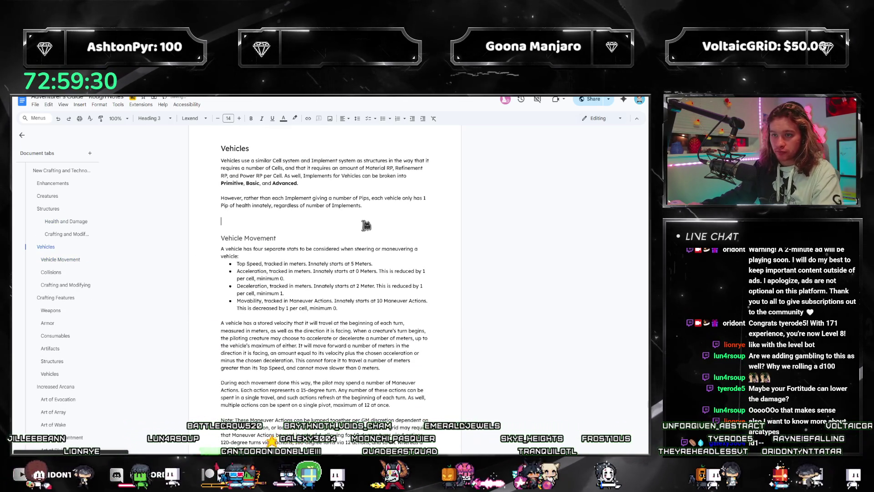
text(Health and Damag)
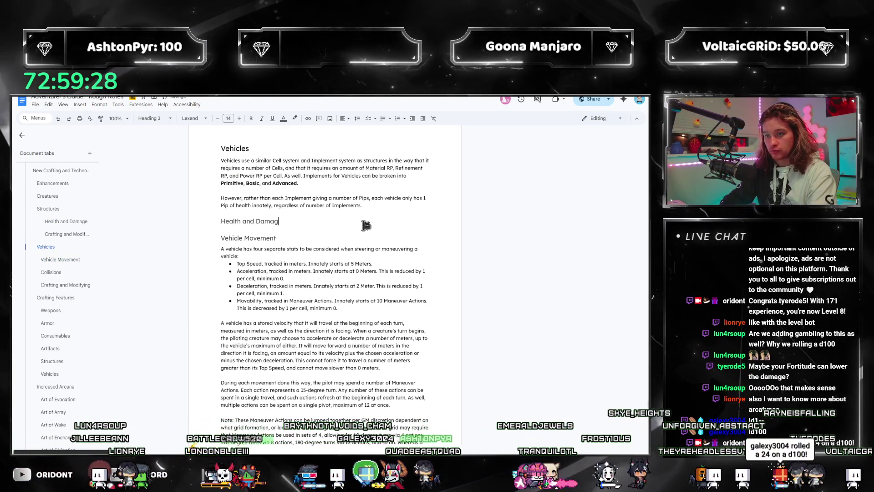
text(e)
Move the single-Pip paragraph under the new Health and Damage heading and set the caret after Implements.
drag(363, 206, 223, 201)
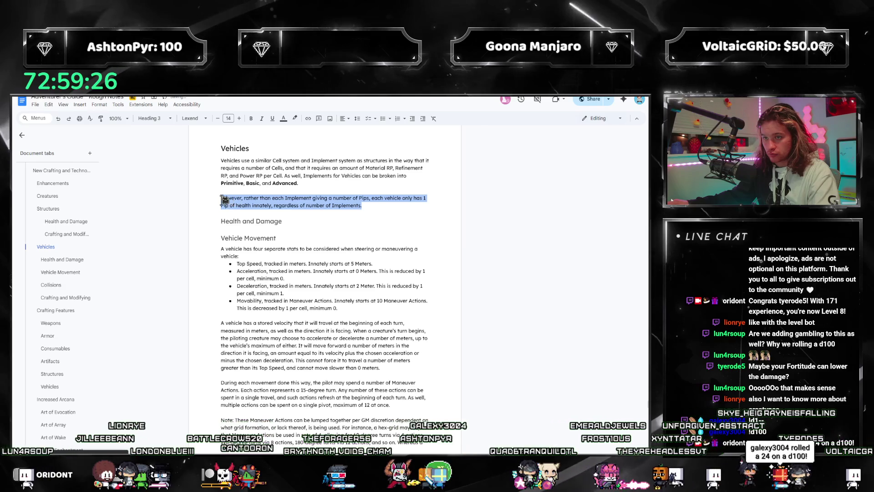
key(ctrl+x)
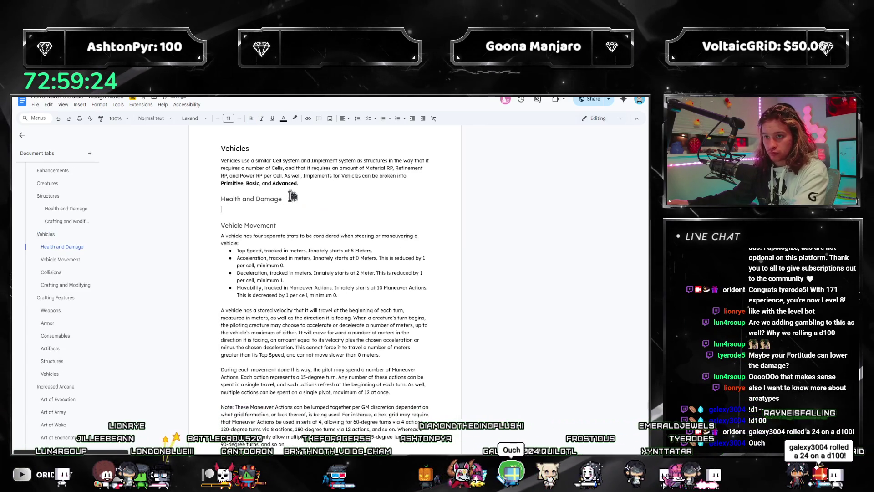
key(ctrl+v)
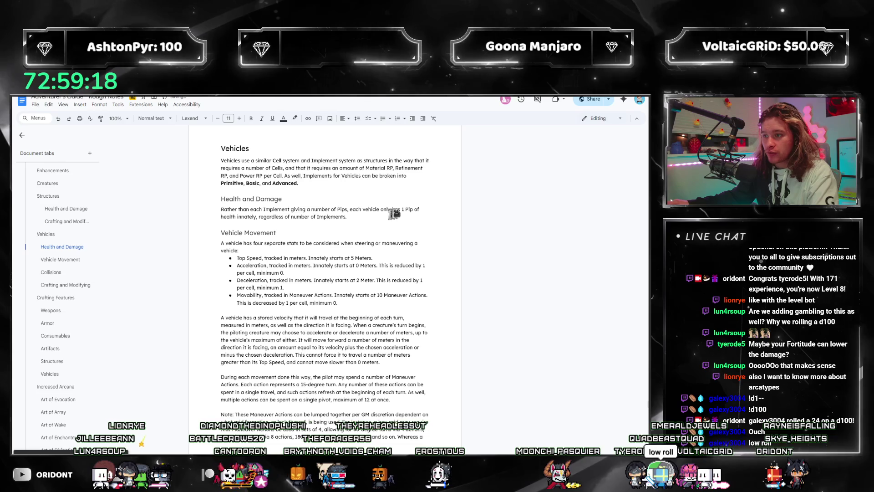
key(shift+Right)
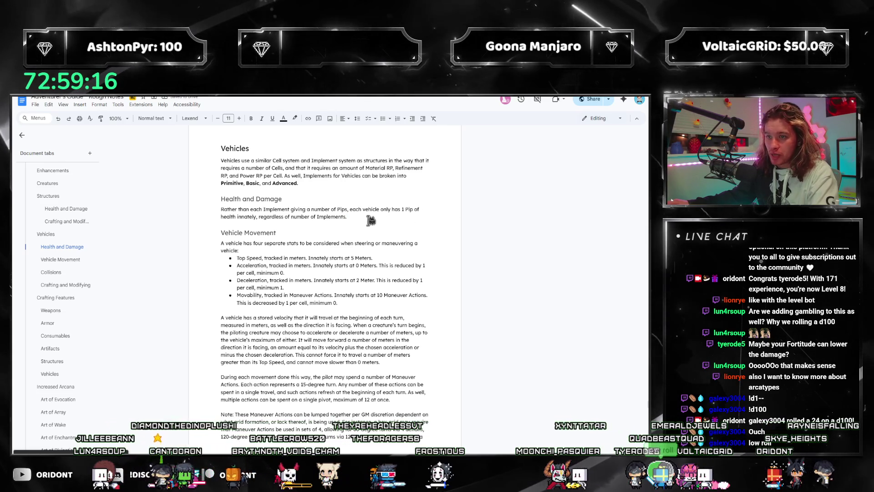
click(395, 217)
text(The vehicle's)
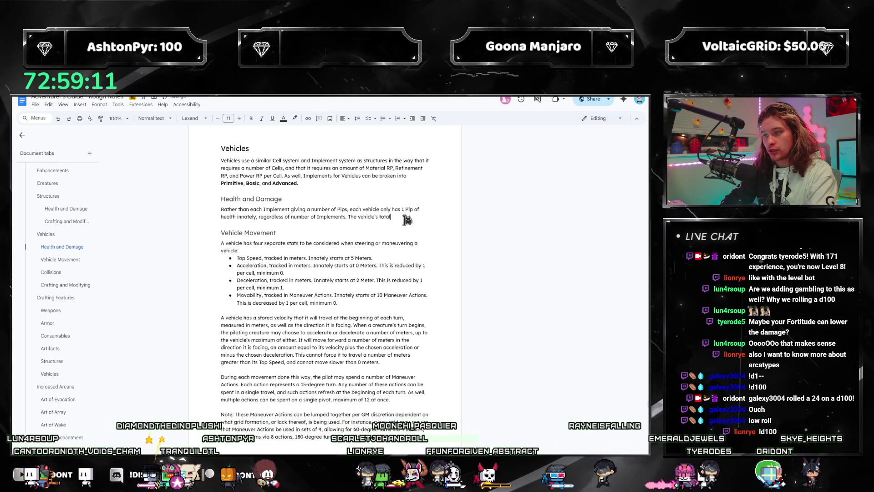
text(total health, sh)
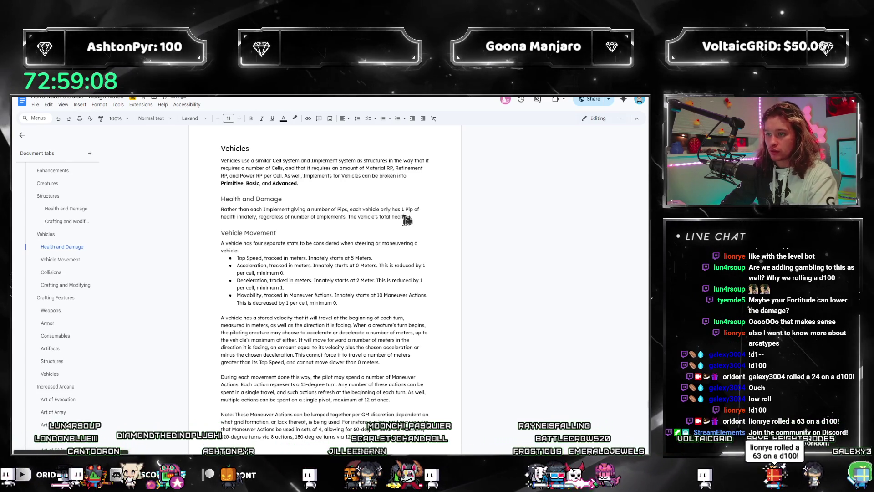
Write that 100+ non-Psyche damage in one turn costs a vehicle 1 Pip per 100 damage.
key(BackSpace)
key(BackSpace)
key(BackSpace)
key(BackSpace)
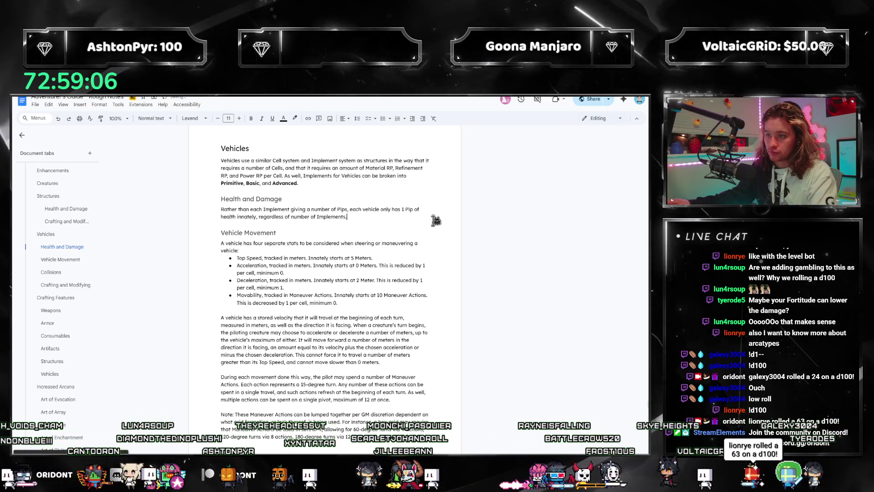
scroll(498, 278, up, 2)
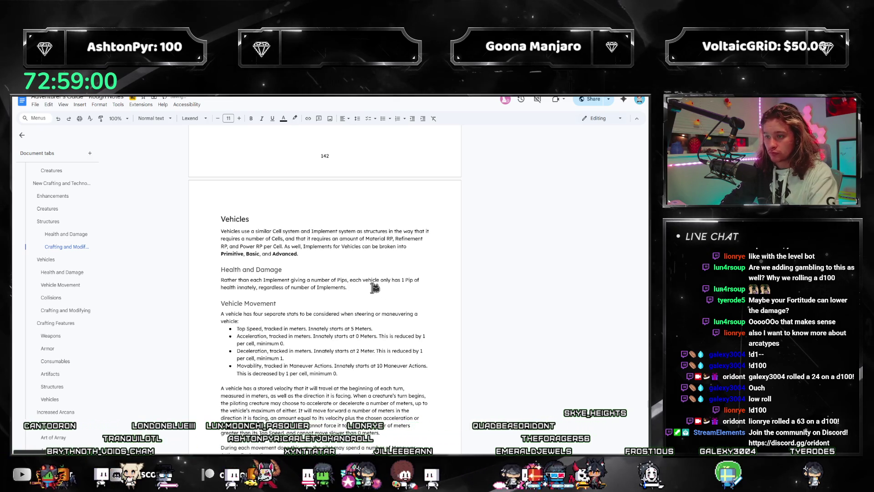
text(Similar o)
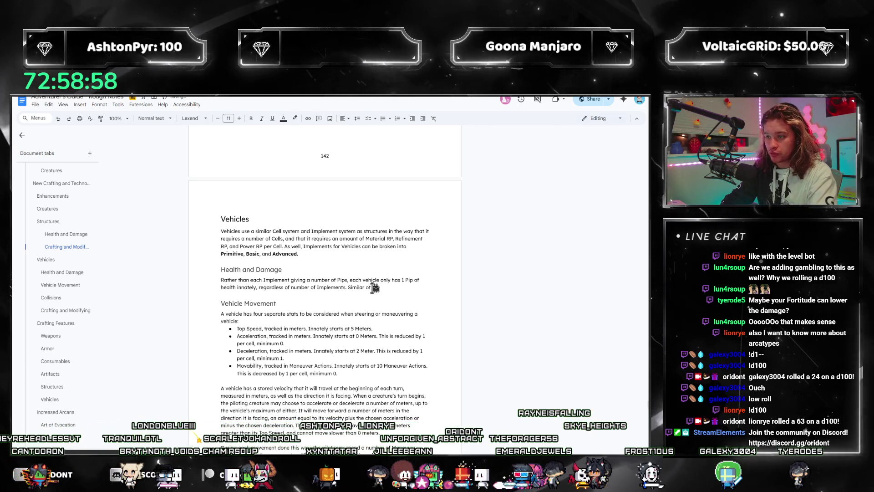
key(BackSpace)
text(to Structures, each Pip)
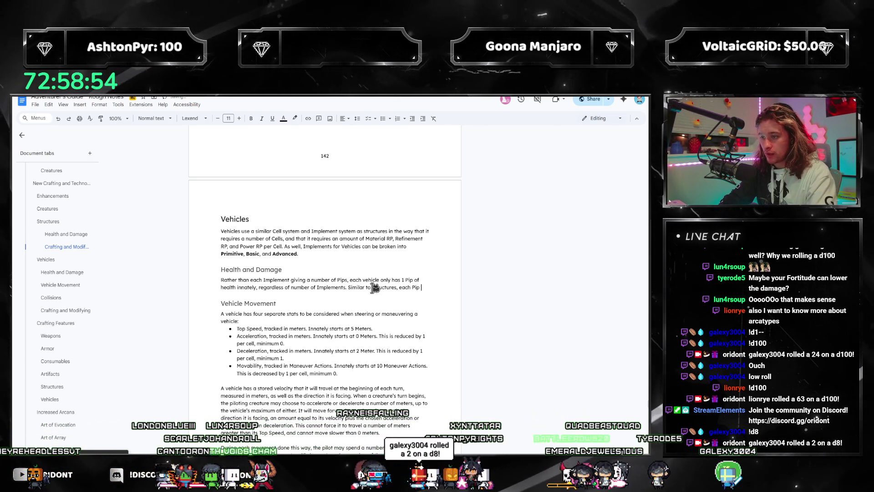
text( represents 100 damage)
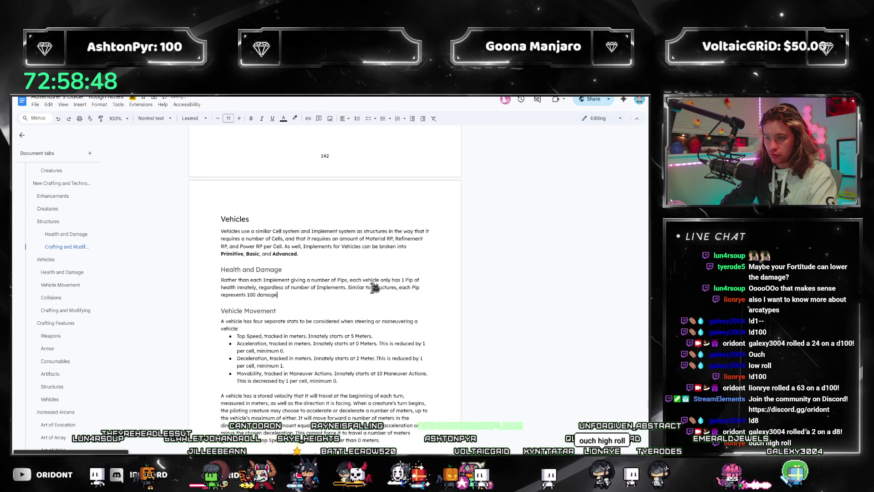
text(, that of which)
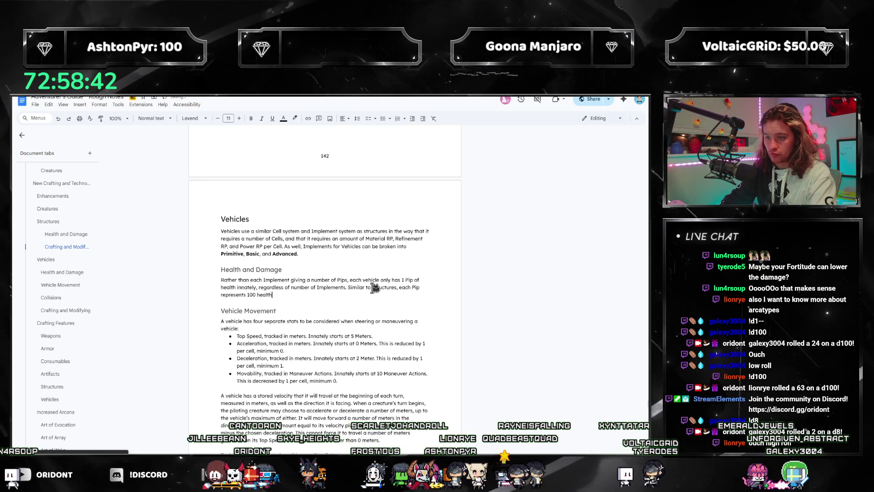
key(BackSpace)
key(BackSpace)
key(BackSpace)
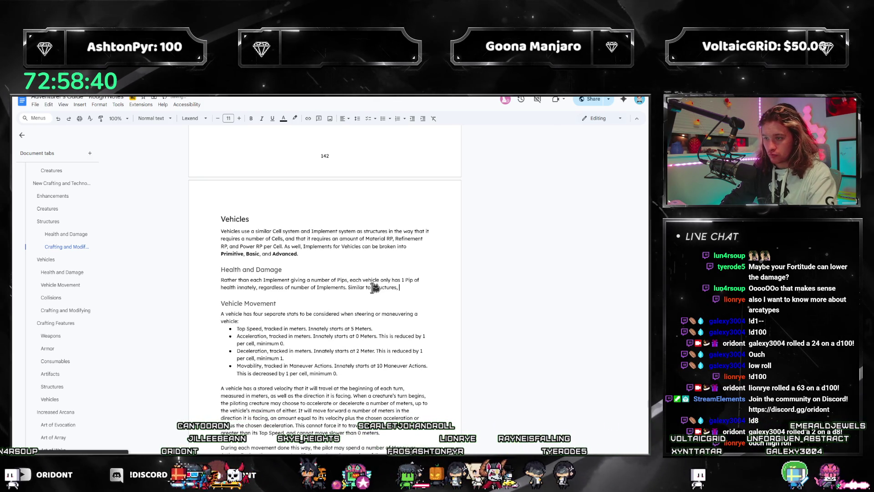
text(if a vehicle is)
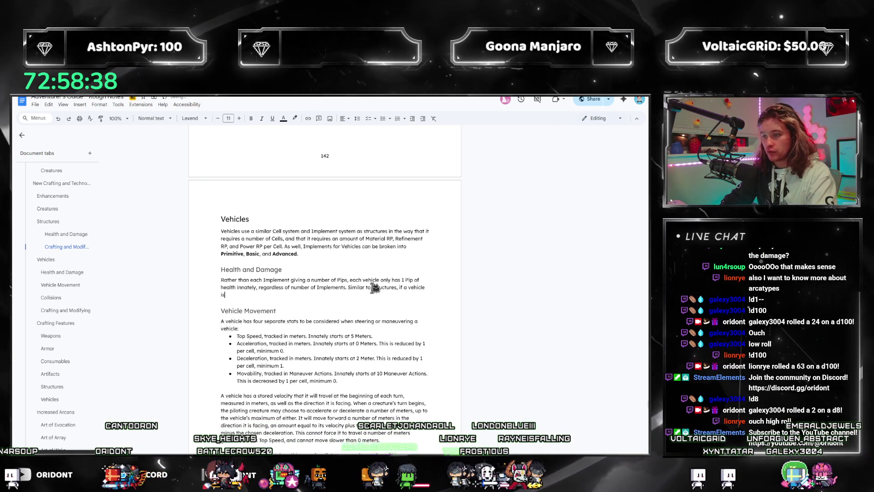
text( dealt 100 or more)
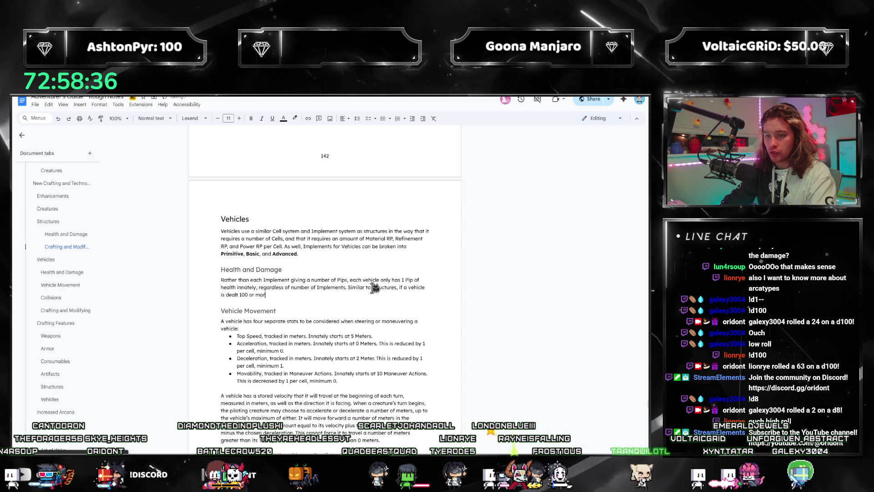
key(BackSpace)
key(BackSpace)
key(BackSpace)
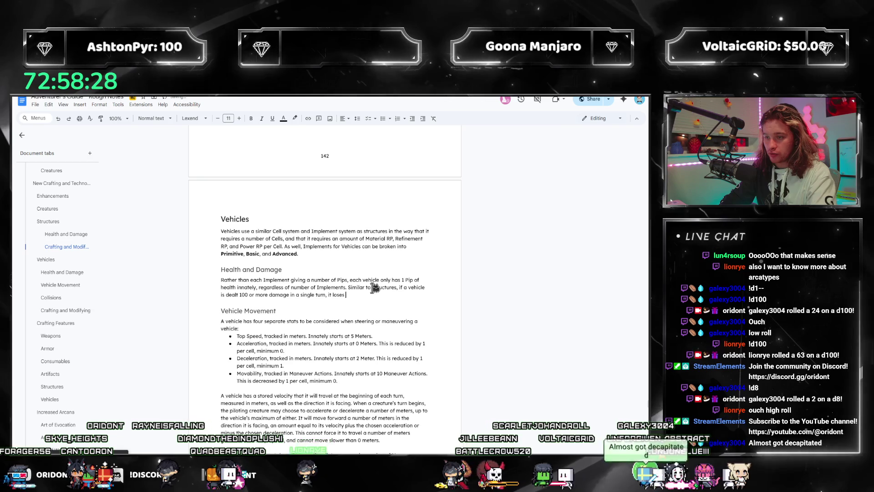
text(, it loses 1 pip per 10)
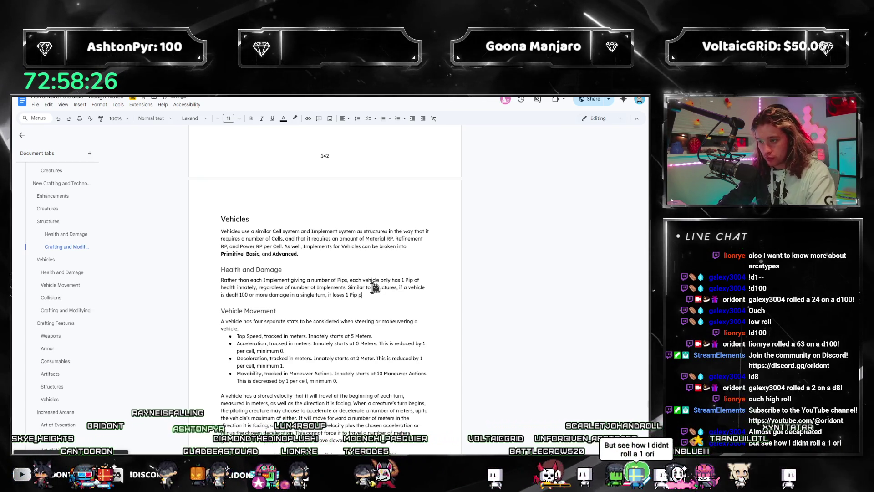
text(0 damage dealt.)
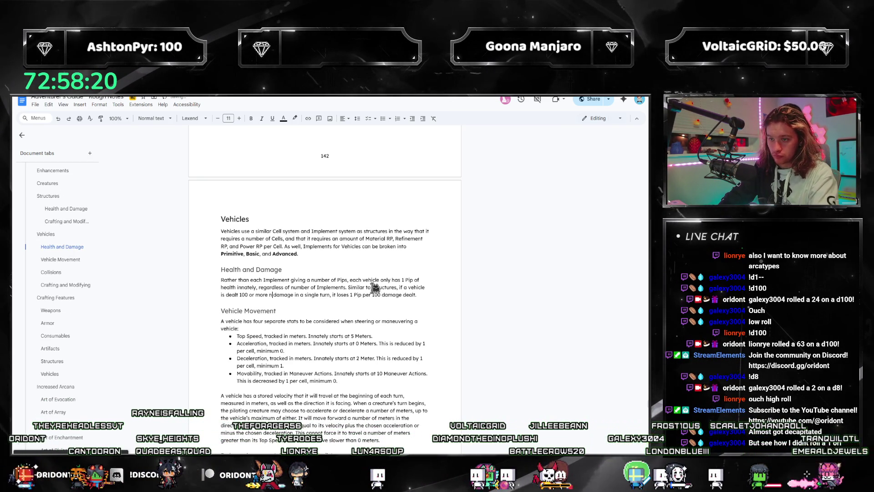
text(Psyche)
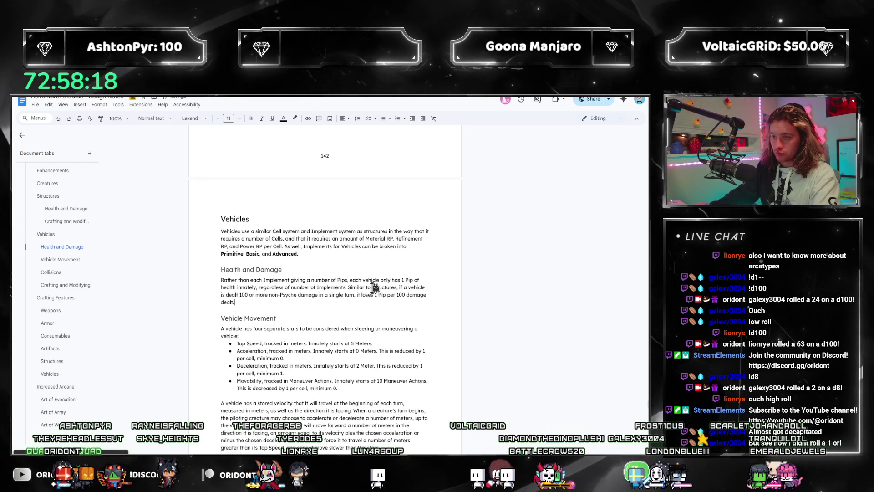
scroll(369, 274, up, 5)
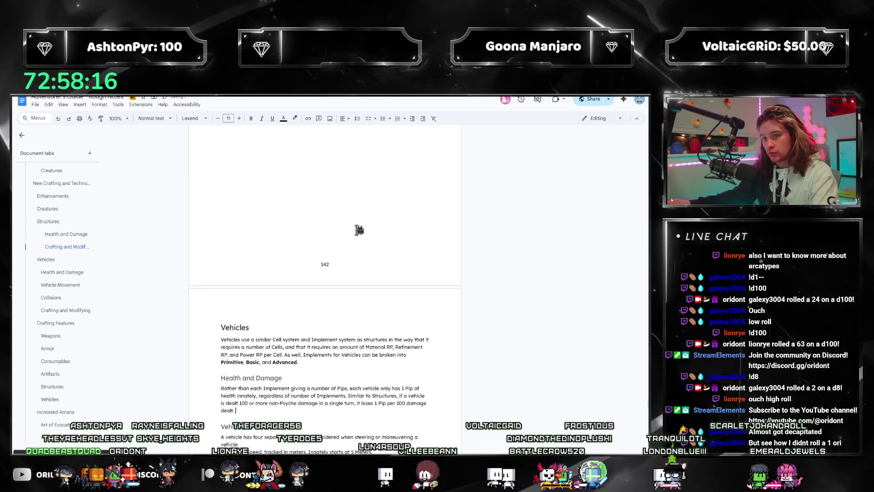
scroll(353, 234, up, 3)
scroll(353, 235, down, 3)
scroll(362, 259, up, 3)
scroll(365, 284, up, 4)
scroll(365, 285, down, 5)
scroll(376, 268, down, 3)
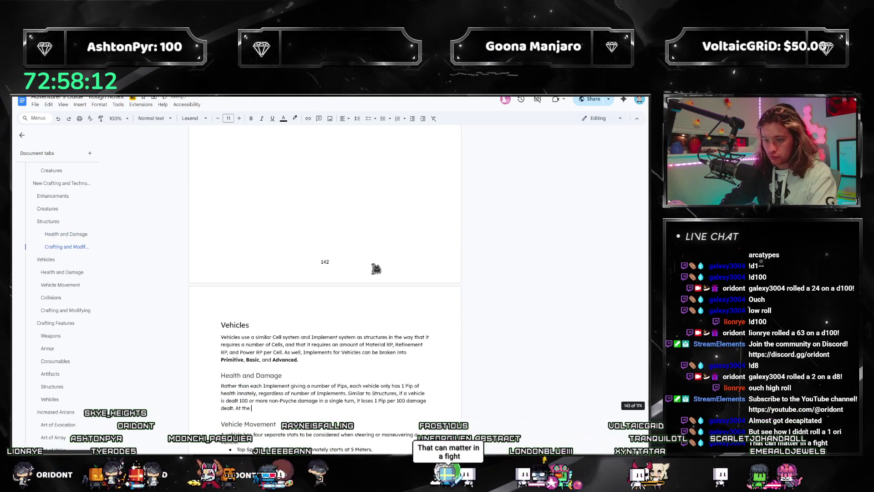
text(end of a turn)
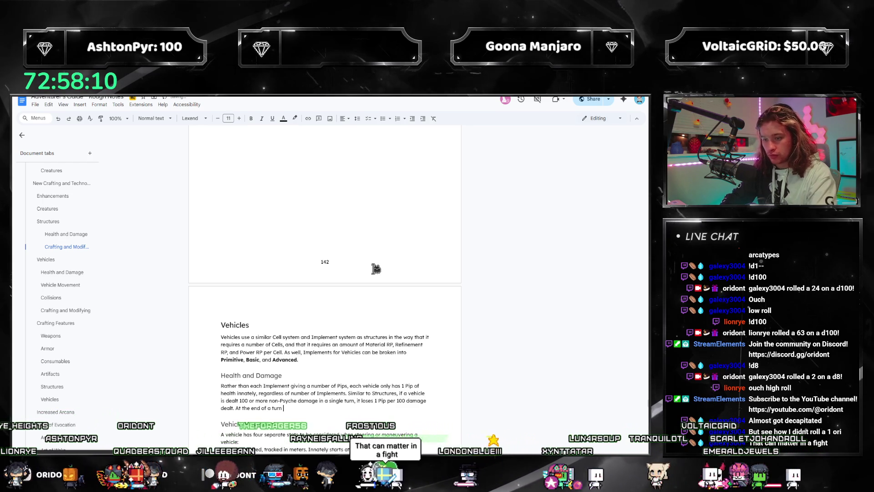
text( in which is)
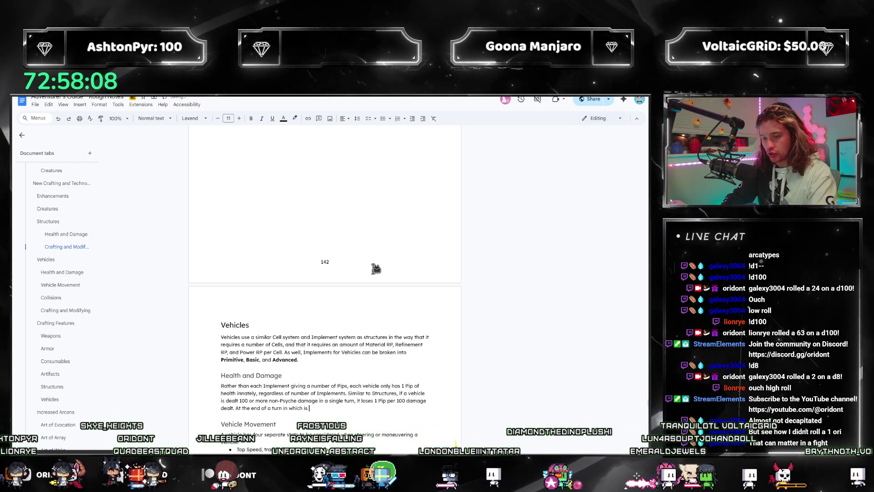
Begin the sentence 'At the end of a turn in which it was damaged,' fixing typos.
key(BackSpace)
text(t was damage)
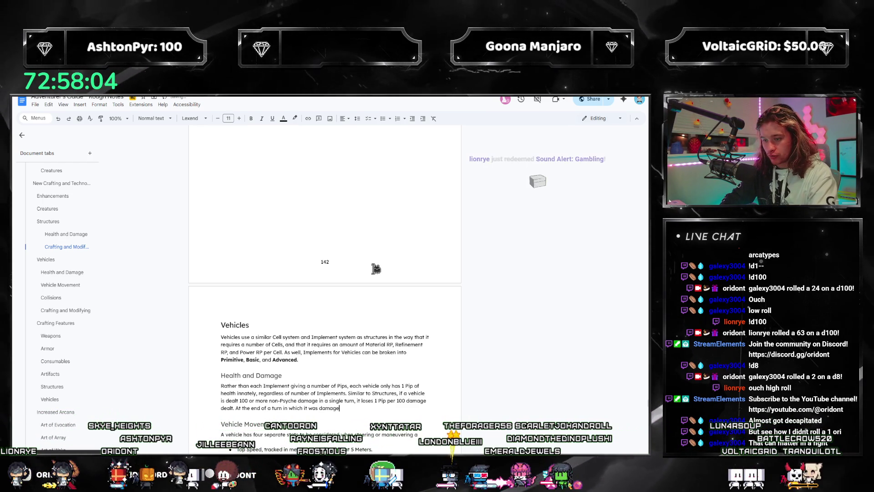
key(BackSpace)
key(BackSpace)
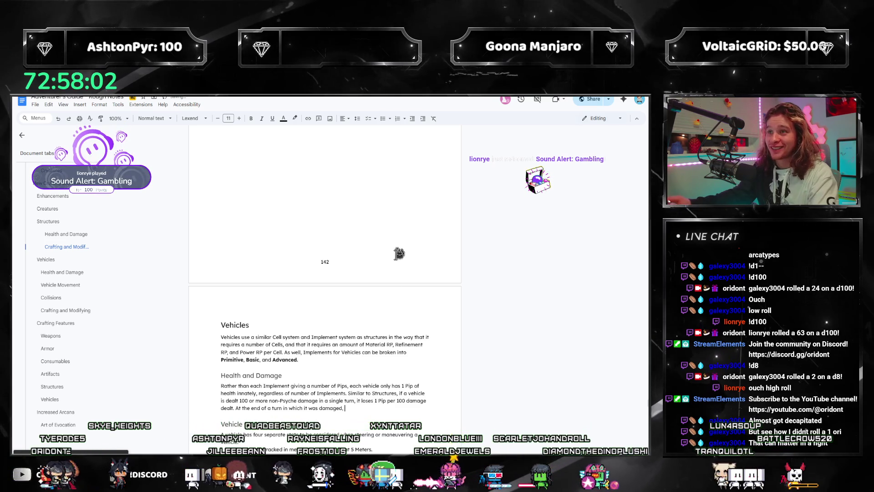
scroll(369, 274, up, 5)
scroll(369, 273, up, 5)
scroll(342, 286, up, 5)
scroll(330, 299, up, 3)
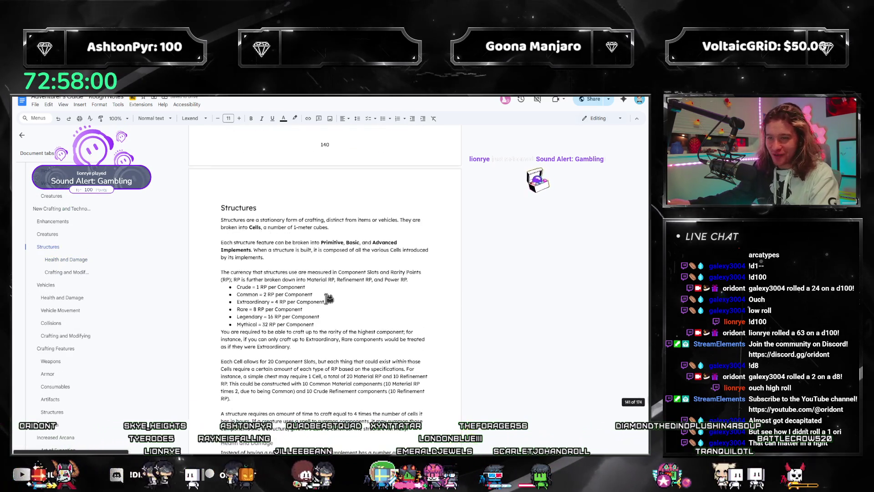
scroll(330, 299, up, 2)
scroll(330, 300, up, 3)
scroll(346, 313, down, 4)
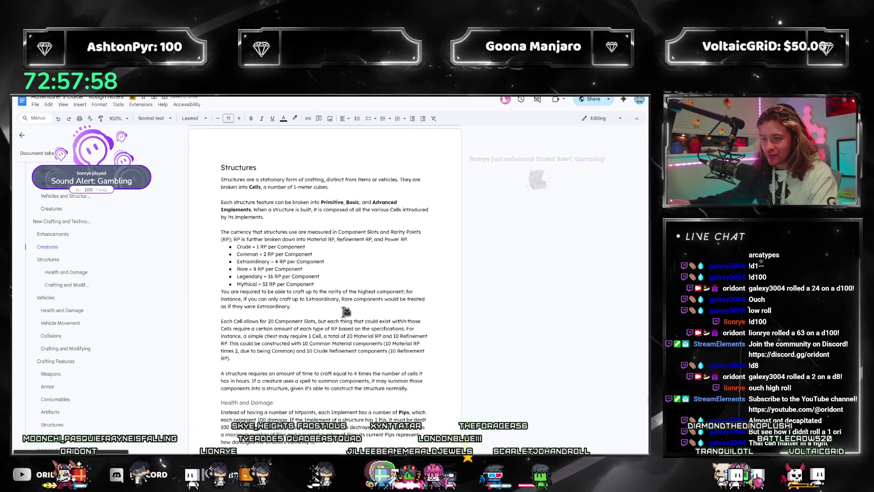
scroll(345, 311, down, 4)
scroll(328, 287, down, 4)
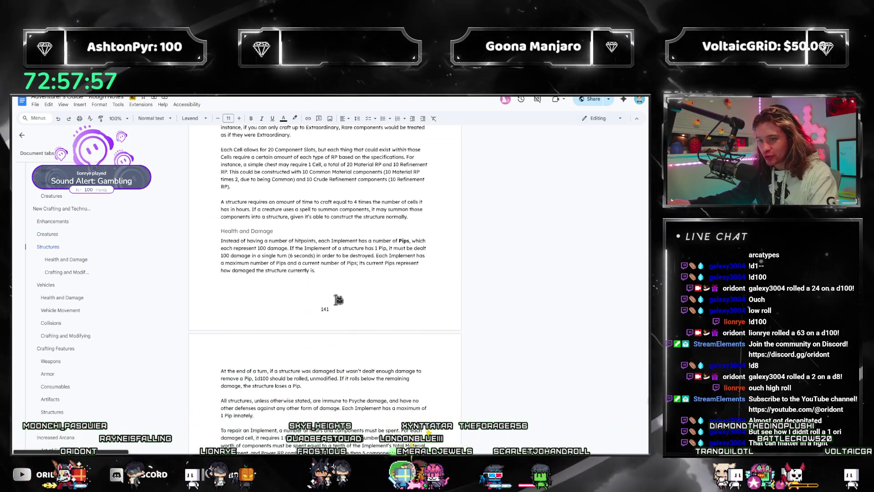
Copy the Structures end-of-turn 1d100 roll rule and paste it after 'it was damaged,' under Vehicles.
click(315, 270)
drag(302, 385, 216, 377)
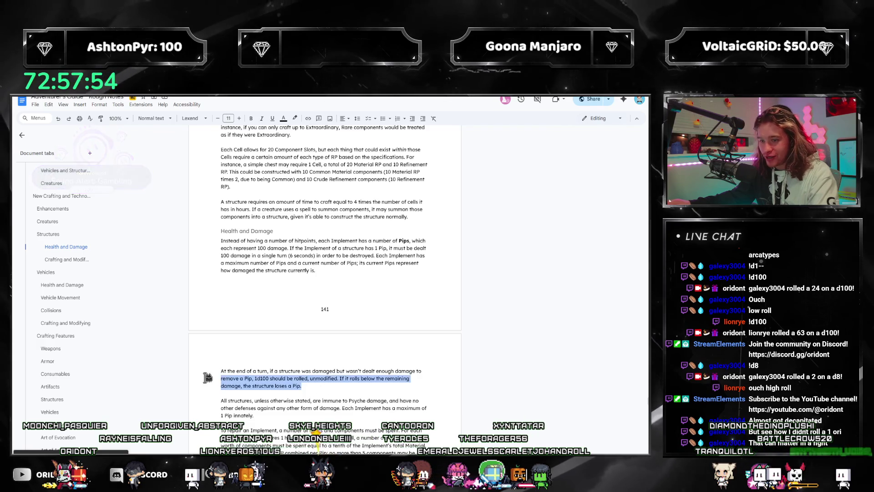
click(327, 388)
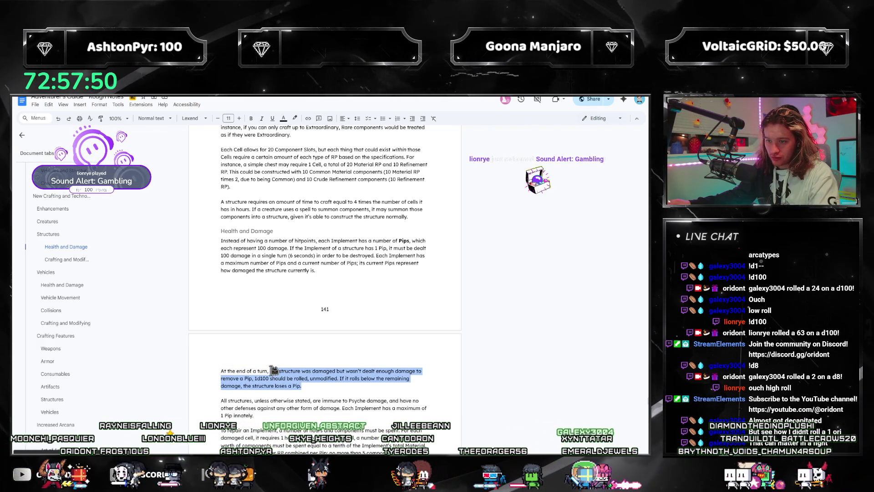
click(62, 285)
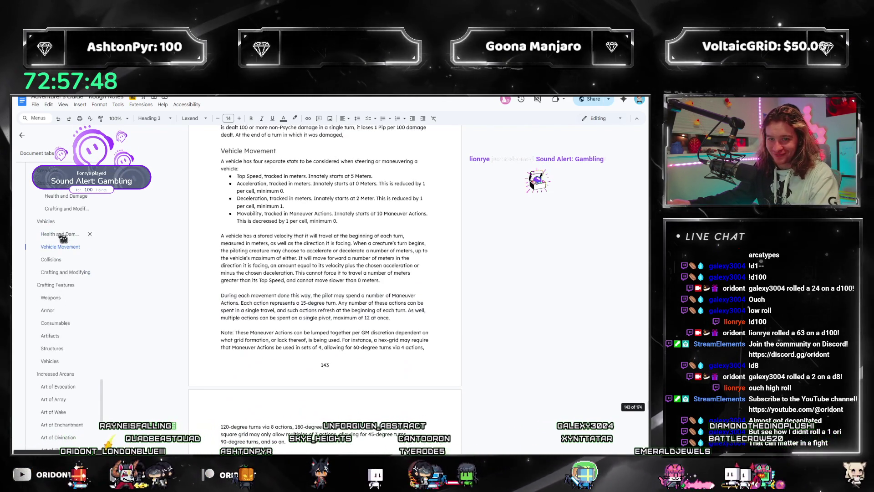
click(343, 183)
text(if a structure was damaged but wasn't dealt enough damage to remove a Pip, 1d100 should be rolled, unmodified. If it rolls below the remaining damage, the structure loses a Pip.)
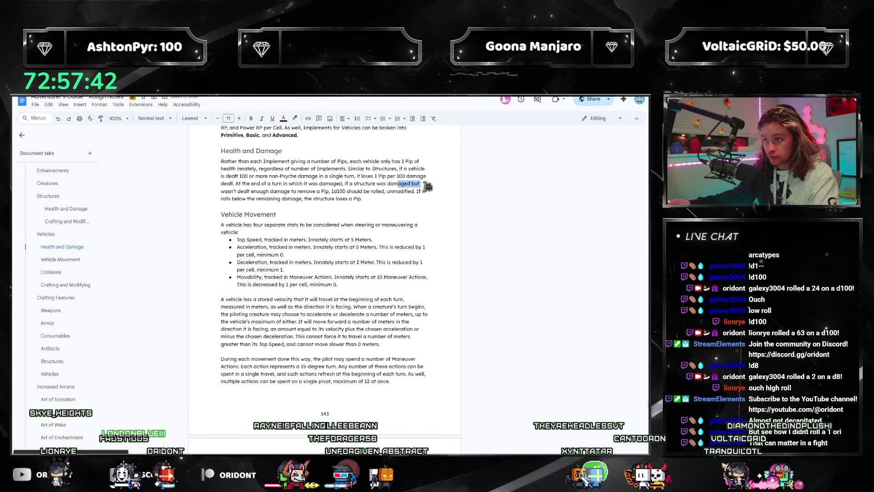
Trim the pasted rule's duplicated start and redundant clause for excess damage, then start a new line.
key(BackSpace)
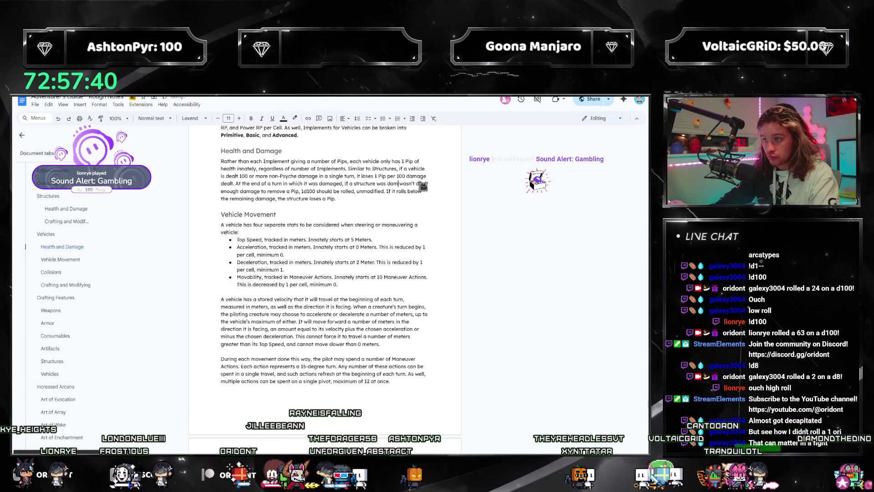
key(BackSpace)
key(BackSpace)
key(BackSpace)
text(but)
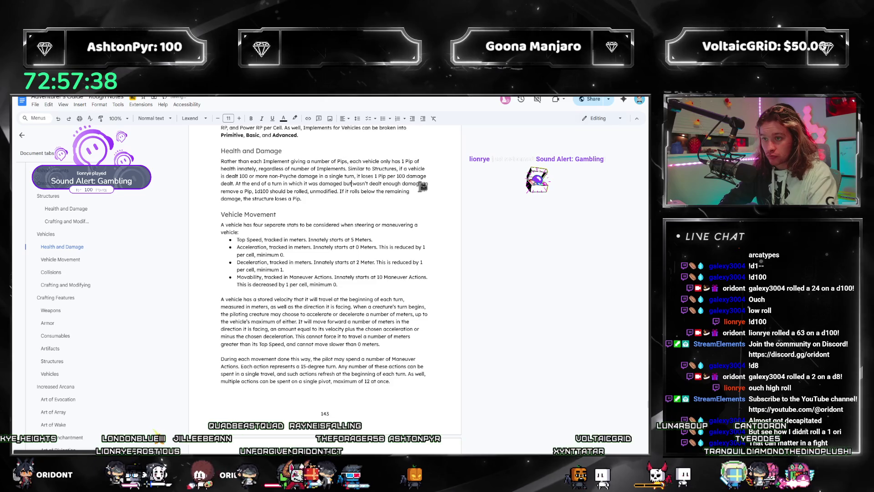
text( it)
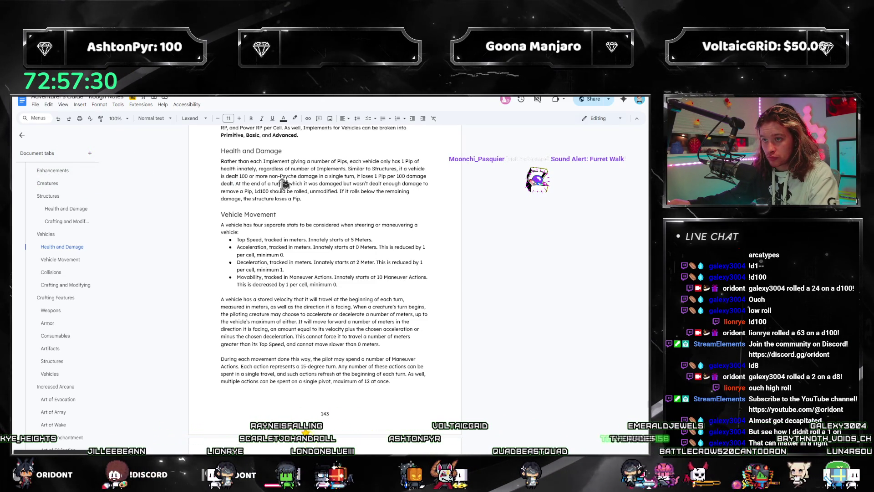
drag(284, 183, 263, 192)
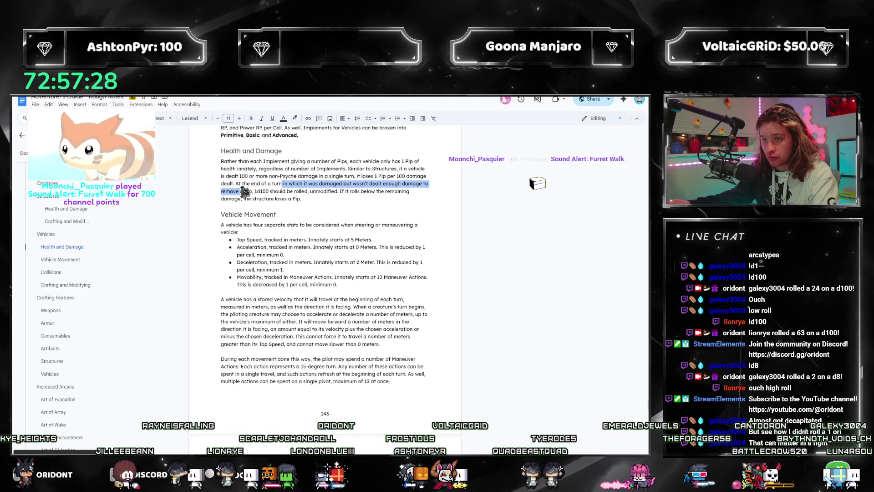
key(BackSpace)
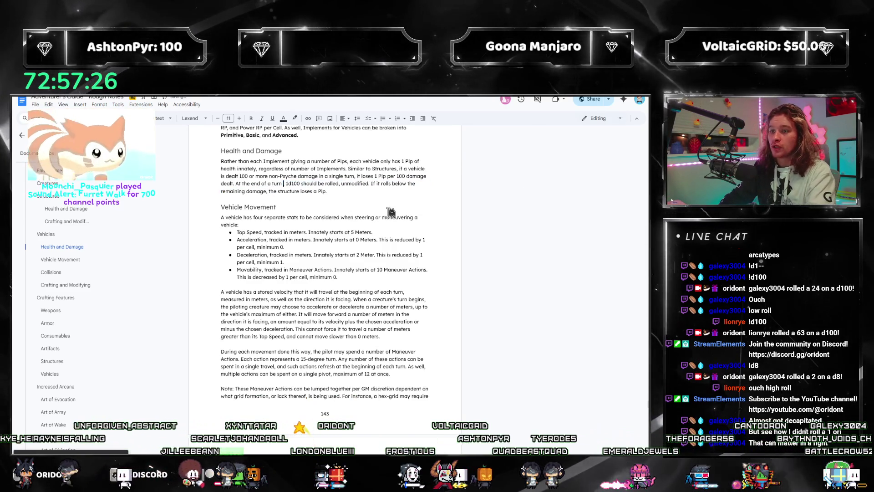
text(, if)
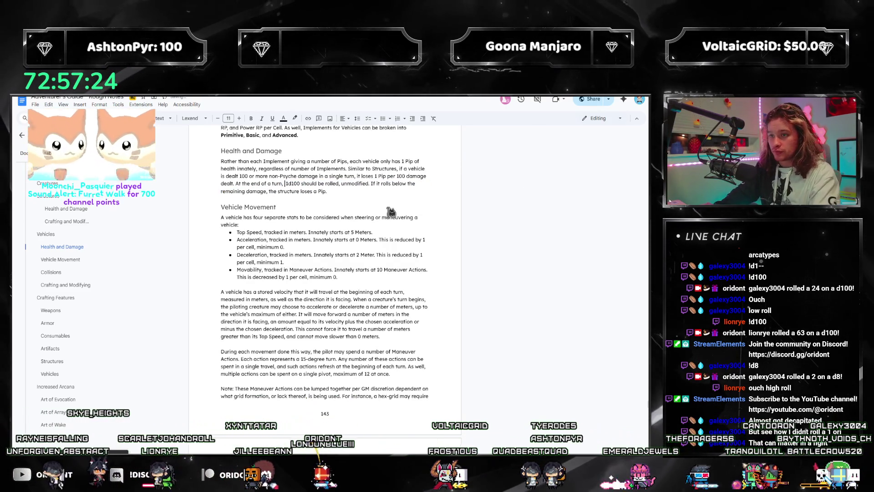
text( it was)
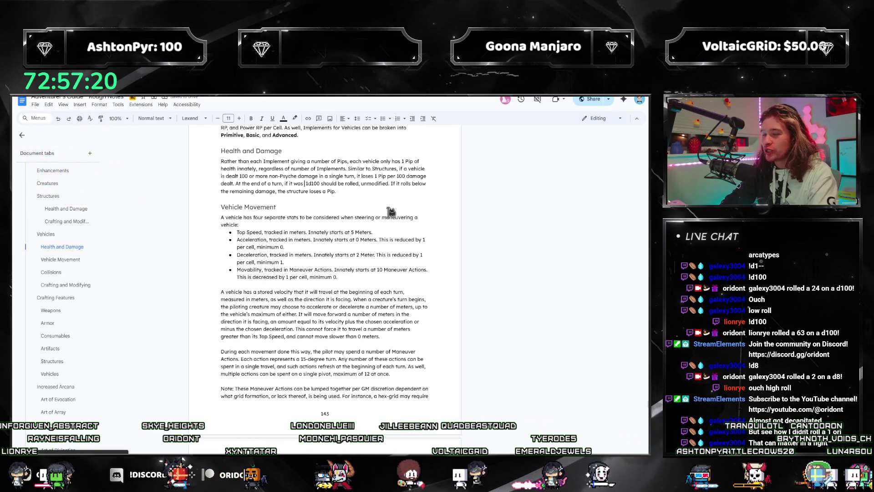
text( dealt an)
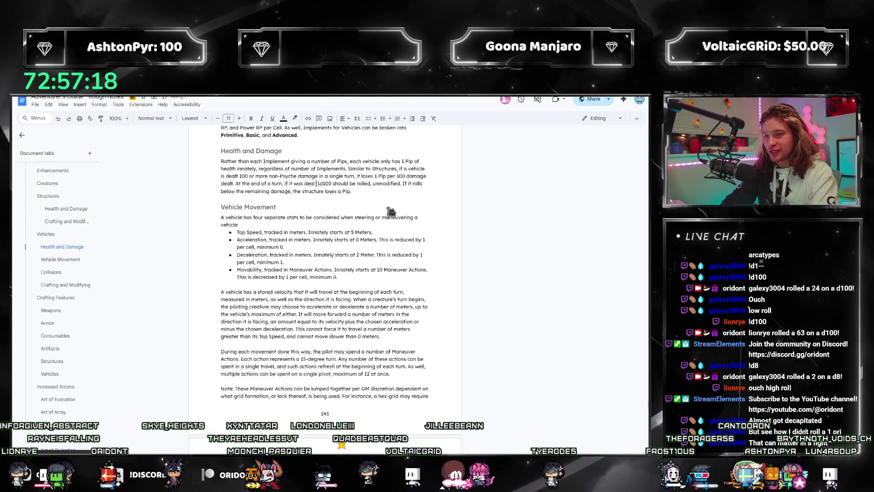
text( excess of da)
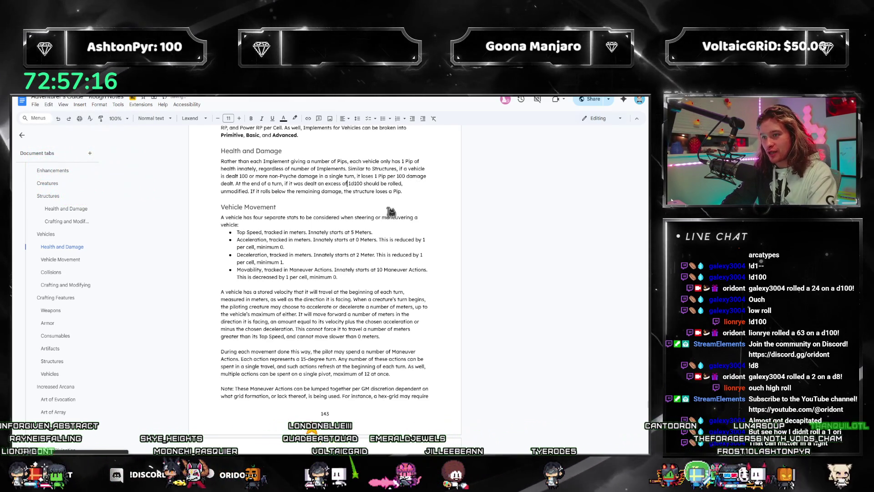
text(mage in)
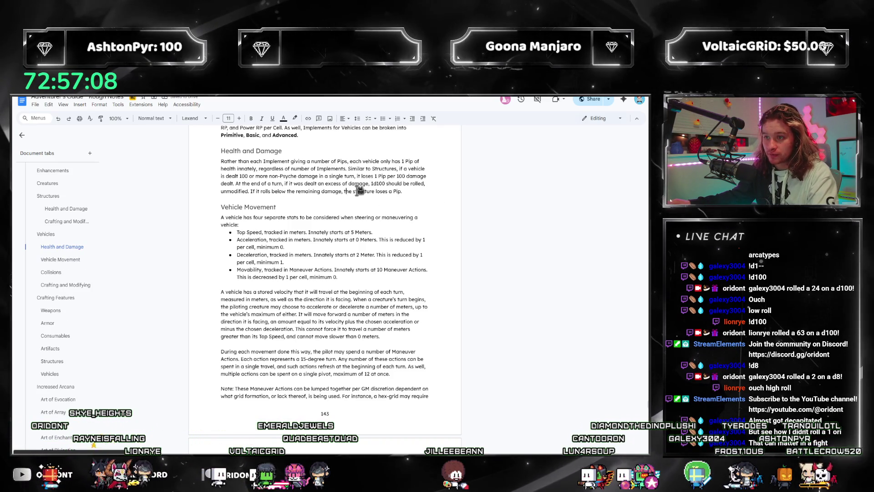
click(339, 190)
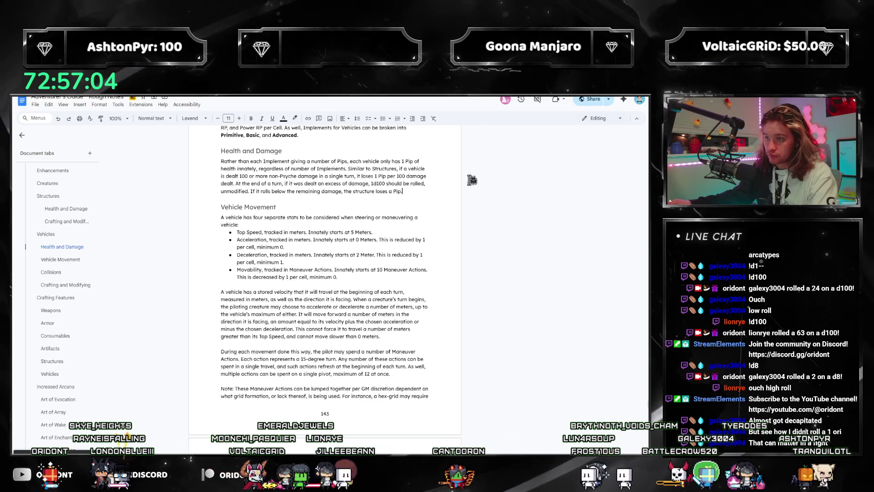
key(Return)
key(Return)
text([xx)
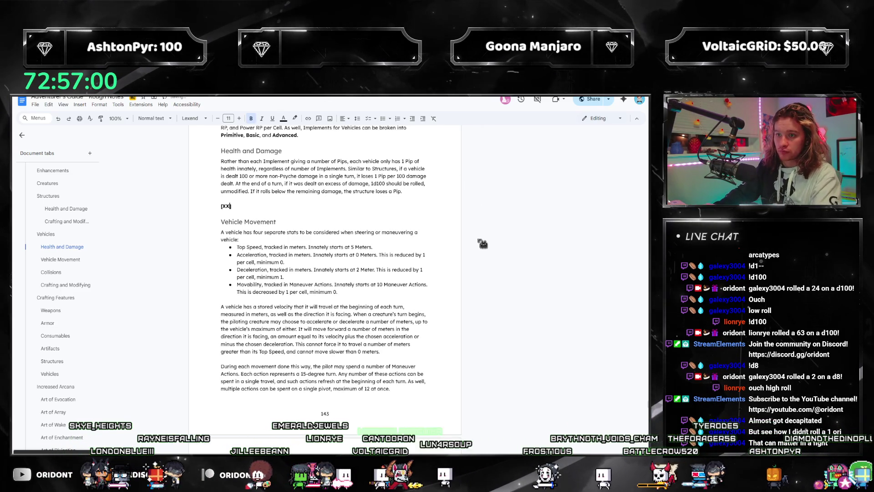
text(XXX REPAIR MECHA)
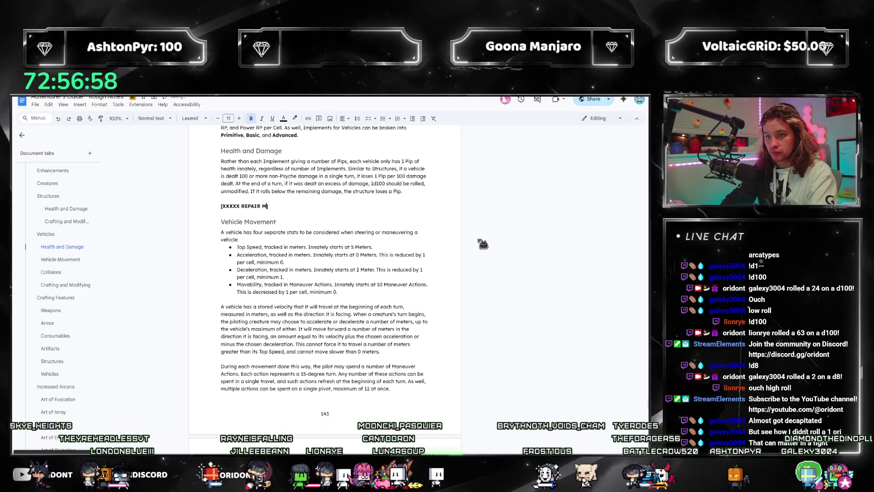
text(NI])
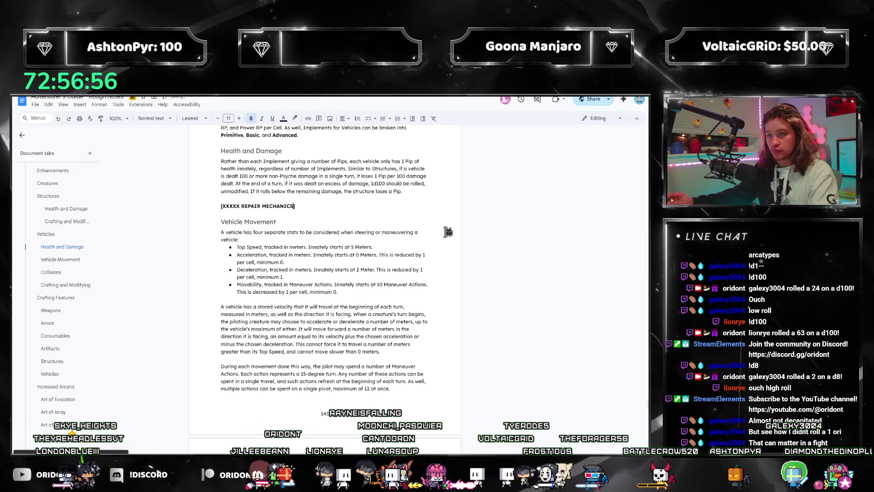
Select the [XXXXX REPAIR MECHANICS] placeholder line and scroll down to the Vehicle Movement rules.
triple_click(258, 205)
scroll(294, 273, down, 5)
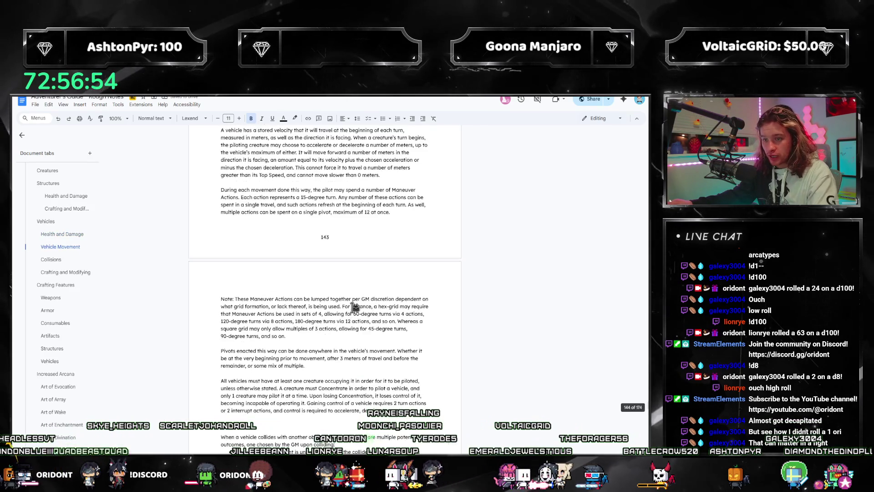
scroll(294, 287, down, 5)
scroll(301, 315, down, 5)
scroll(308, 342, down, 2)
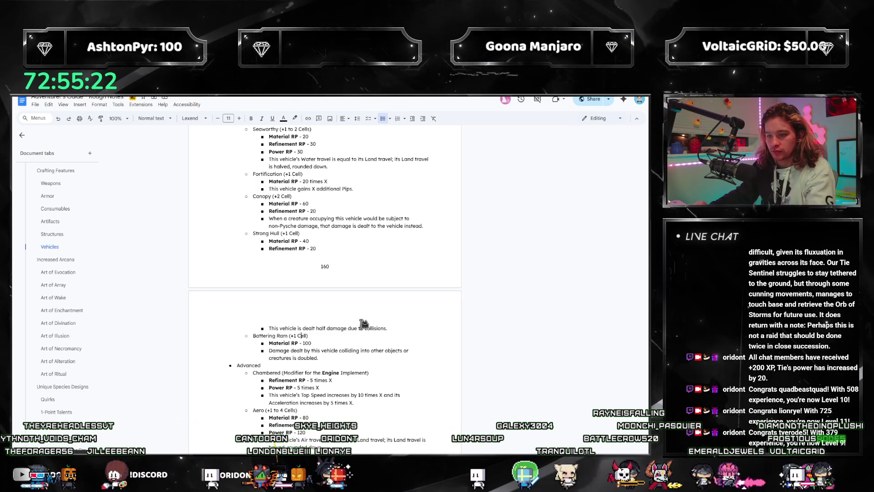
Set Battering Ram to +2 Cell and 160 Material RP, then start a new bullet after it.
key(Down)
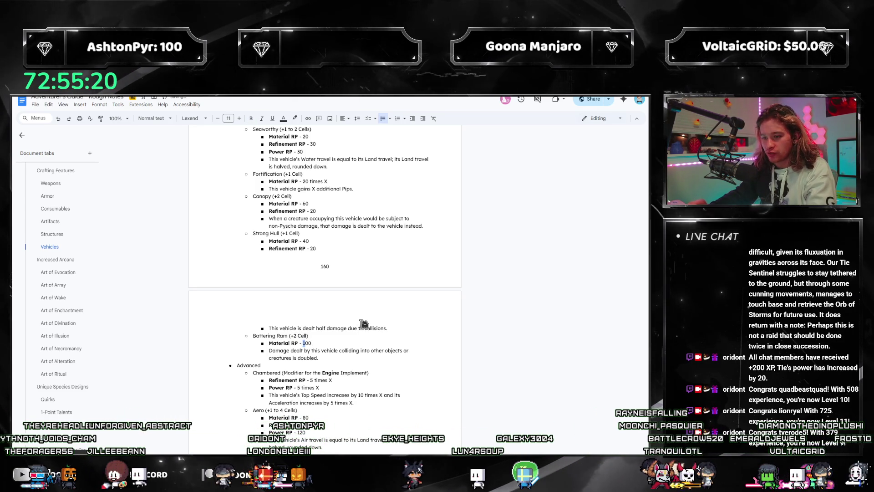
key(BackSpace)
key(BackSpace)
key(BackSpace)
text(200)
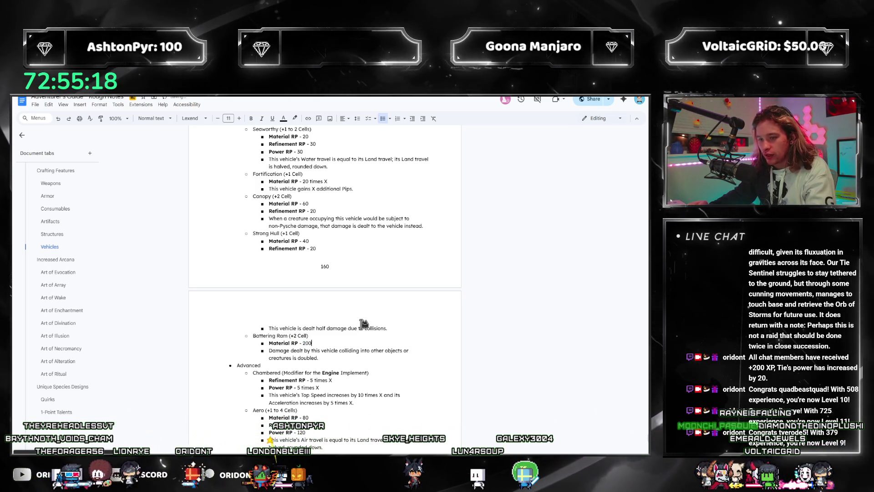
key(Home)
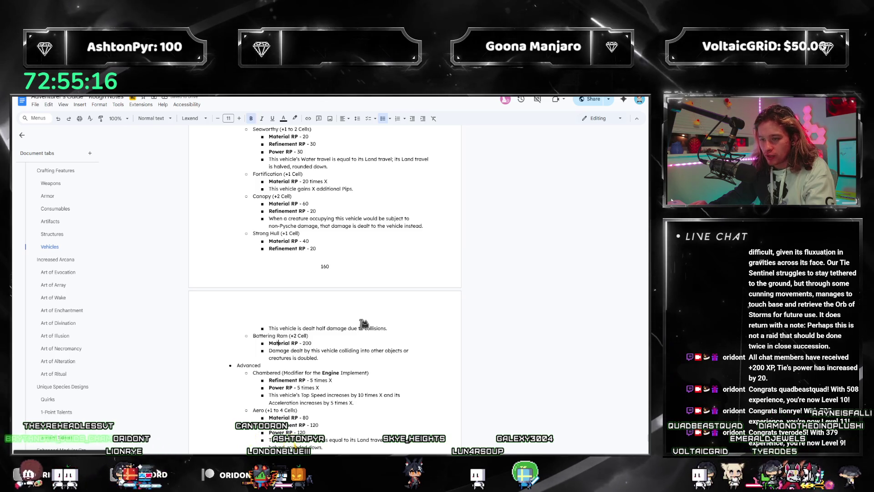
key(shift+End)
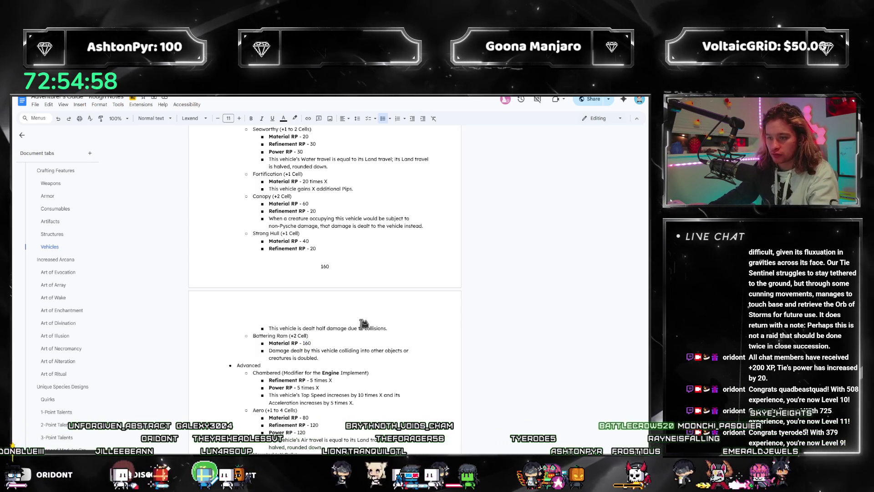
key(Return)
text(Elemental)
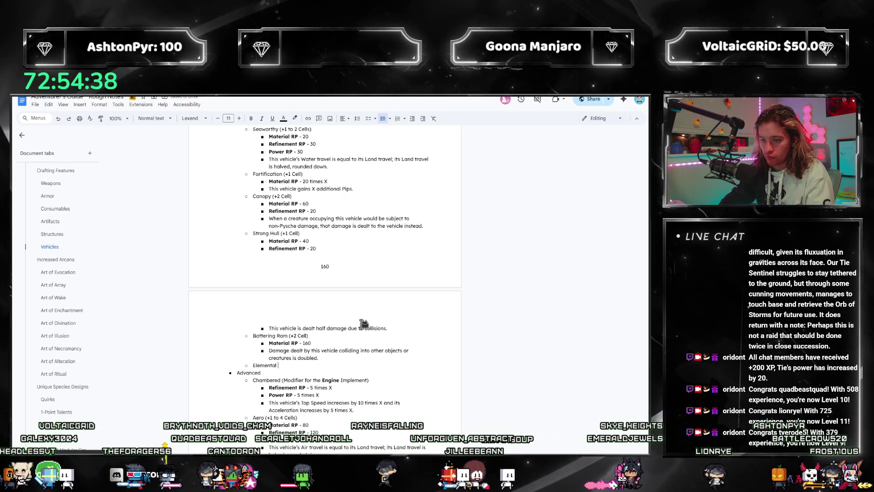
text(Facin)
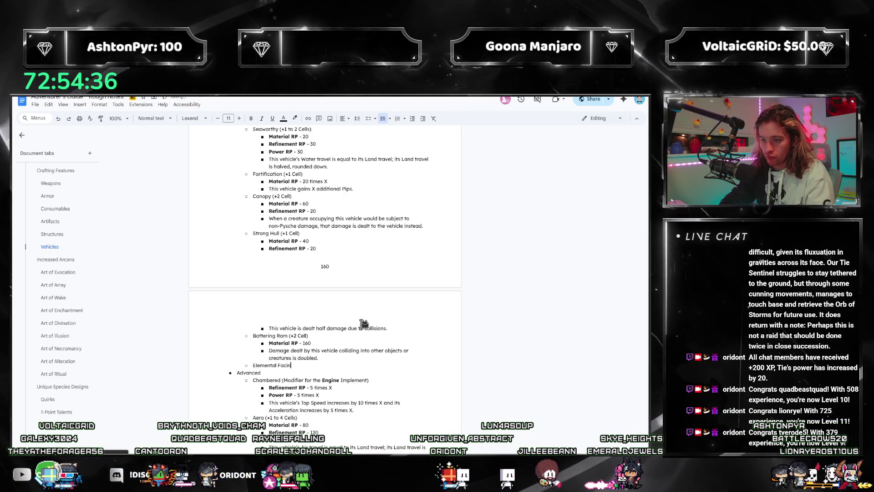
text(g)
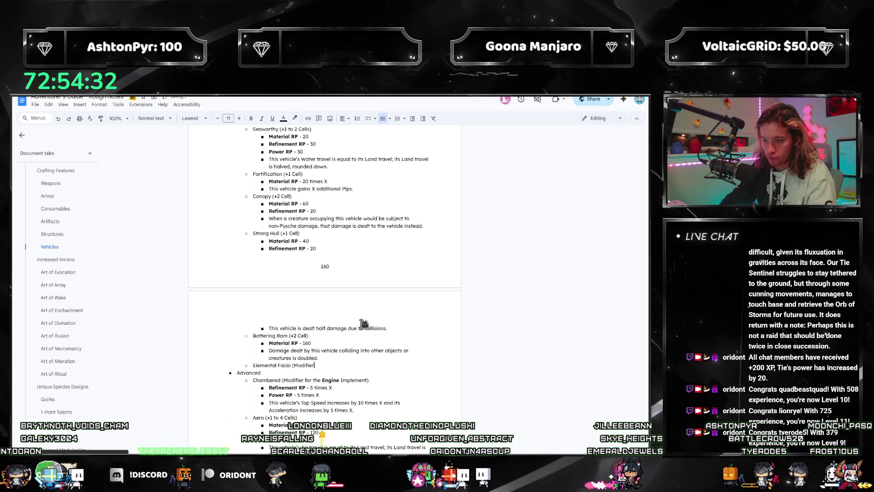
text(r for the Batt)
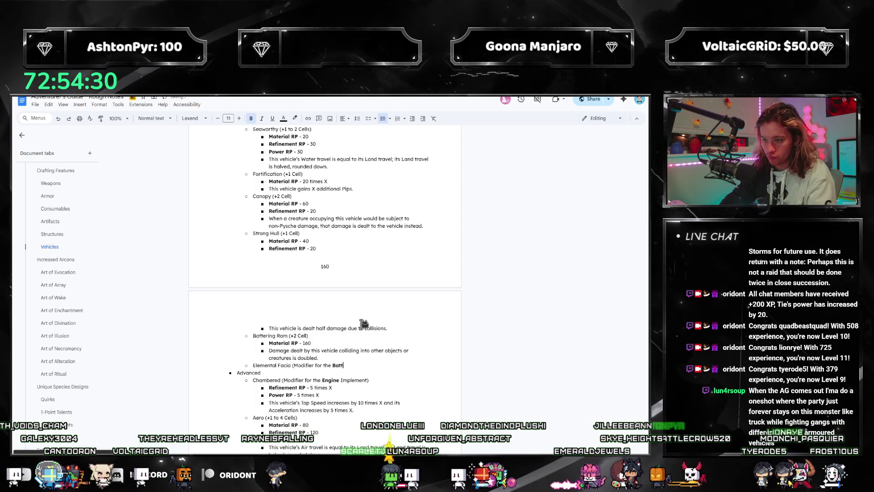
text(ering Ram Imple)
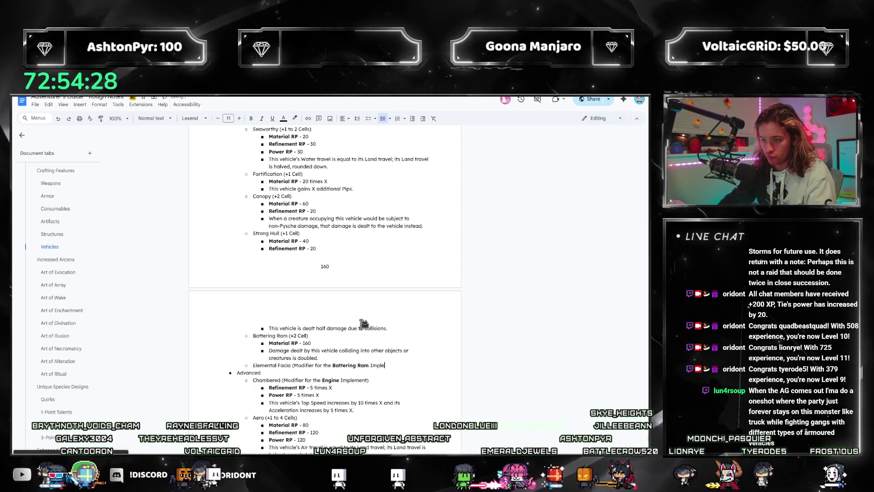
text(ment))
Add the Elemental Facia sub-bullets: Power RP - 30 and the non-Physical damage-type sentence.
key(Return)
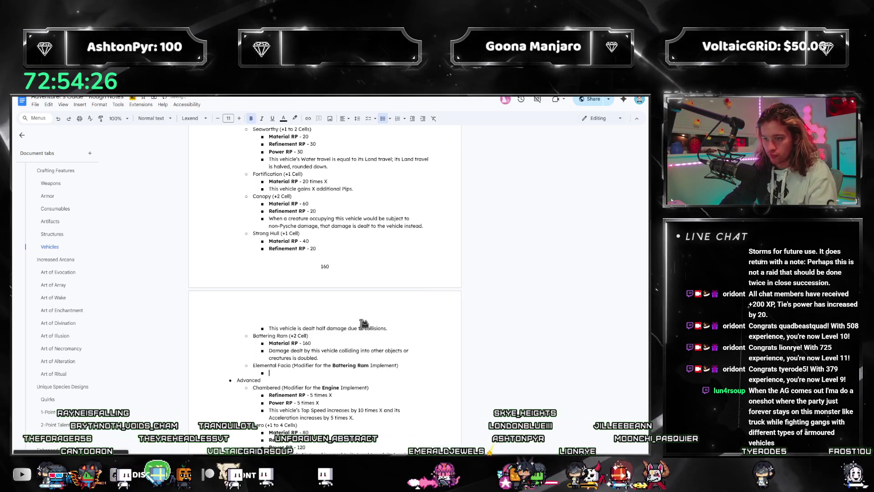
text(Power RP -)
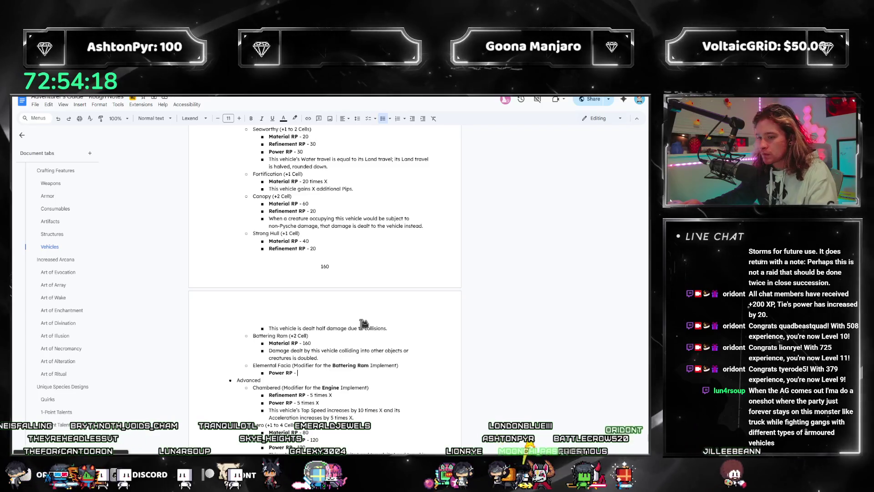
text(30)
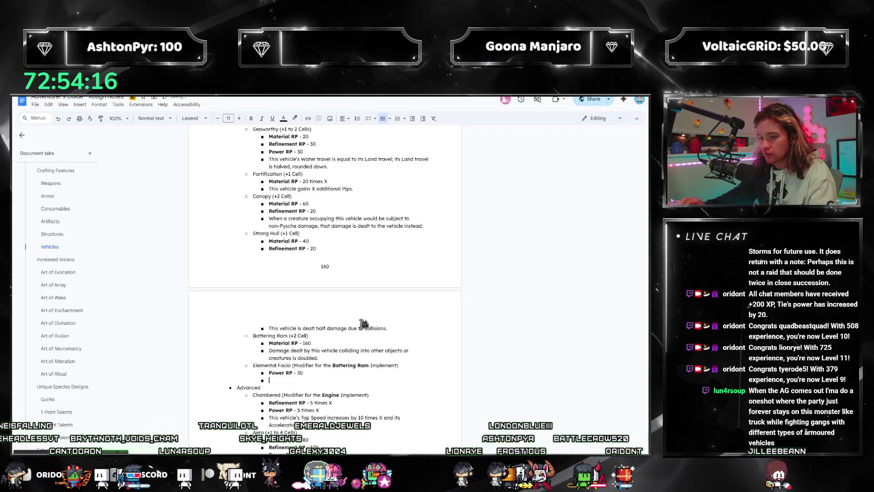
key(Return)
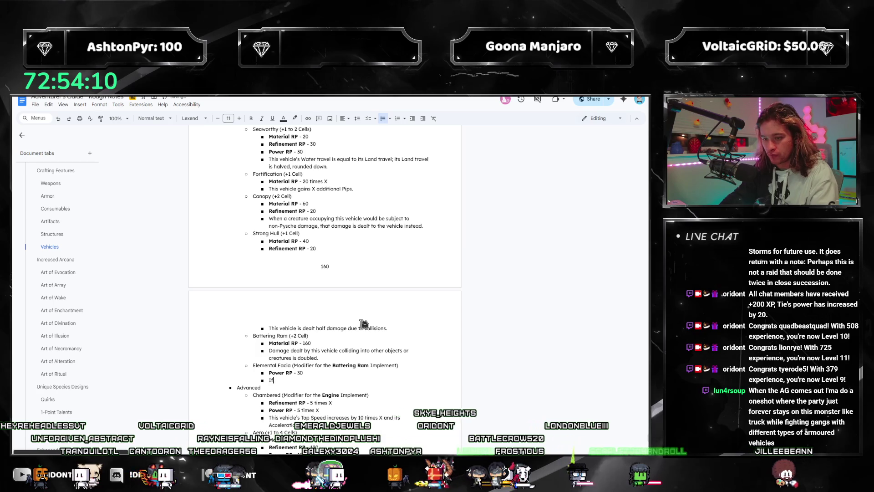
key(BackSpace)
key(BackSpace)
text(C)
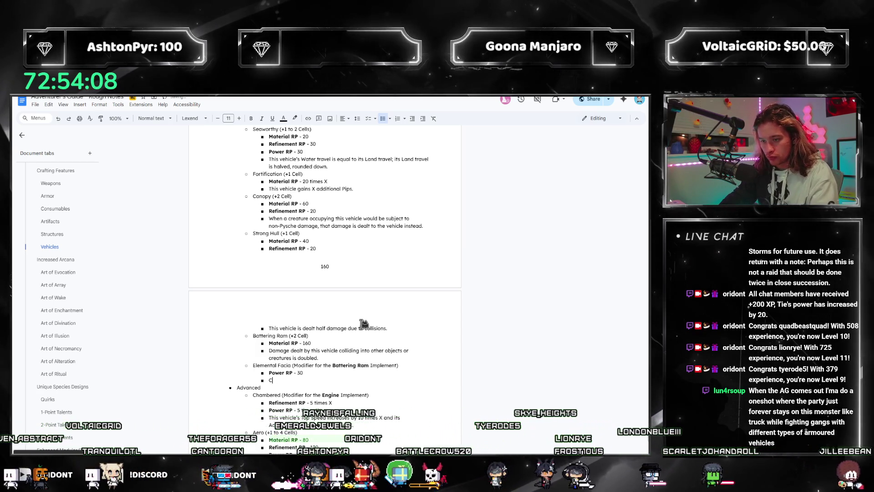
text(hoose a damage type)
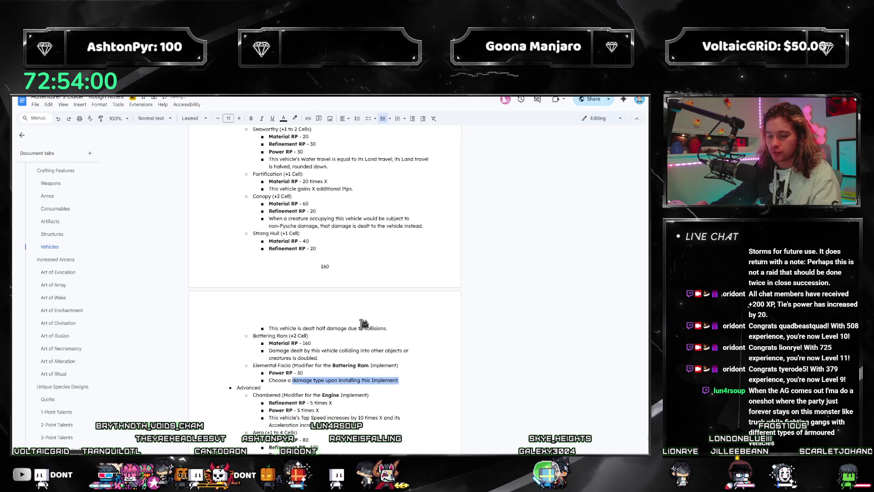
text(A damage ty)
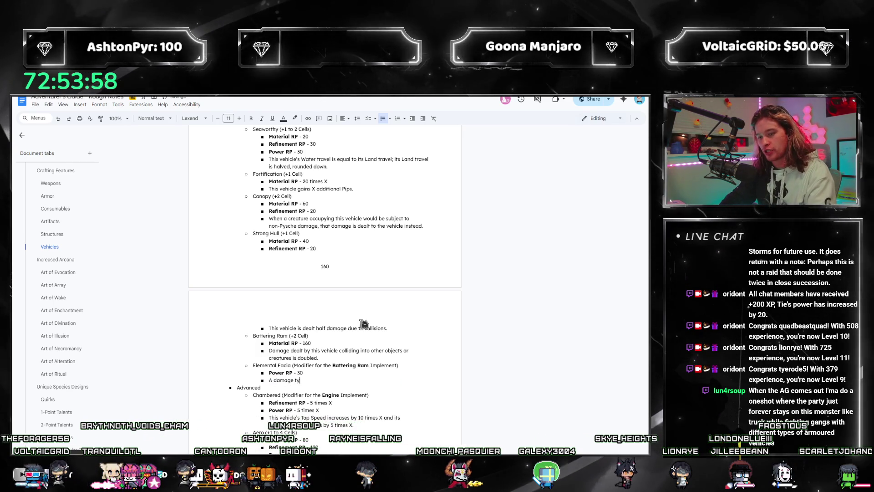
text(pe is chosen upon install)
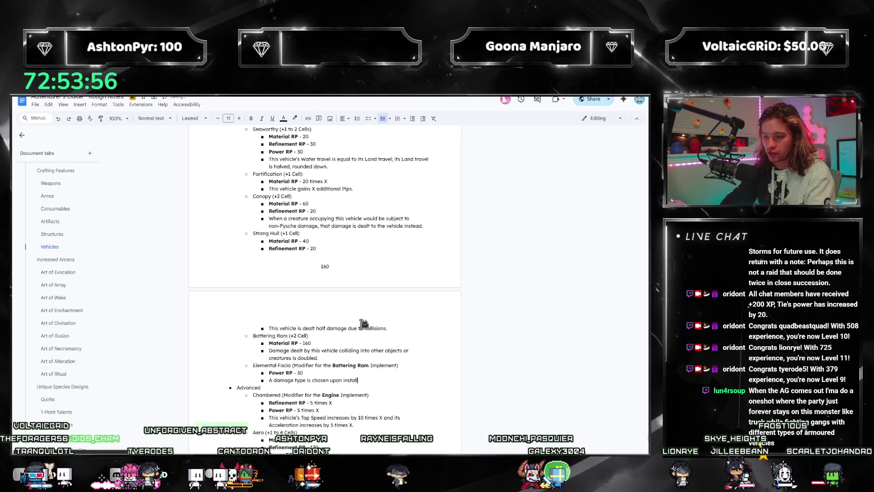
text(ing this Implement)
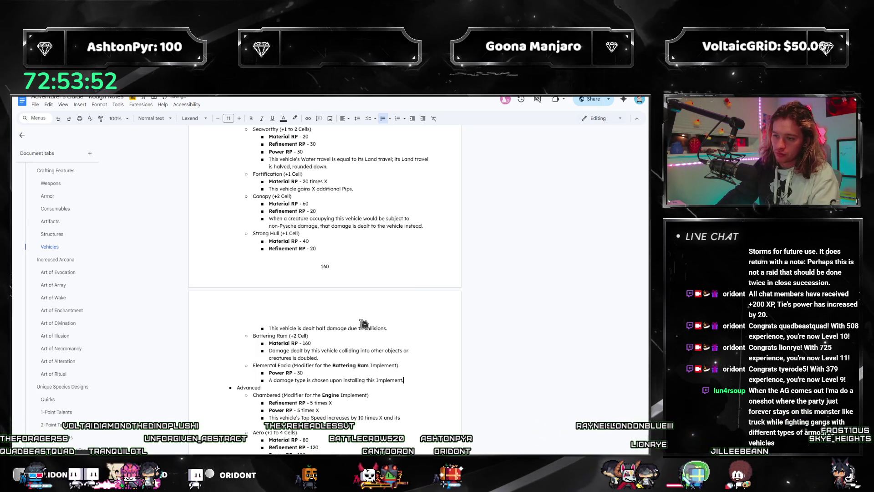
text(.)
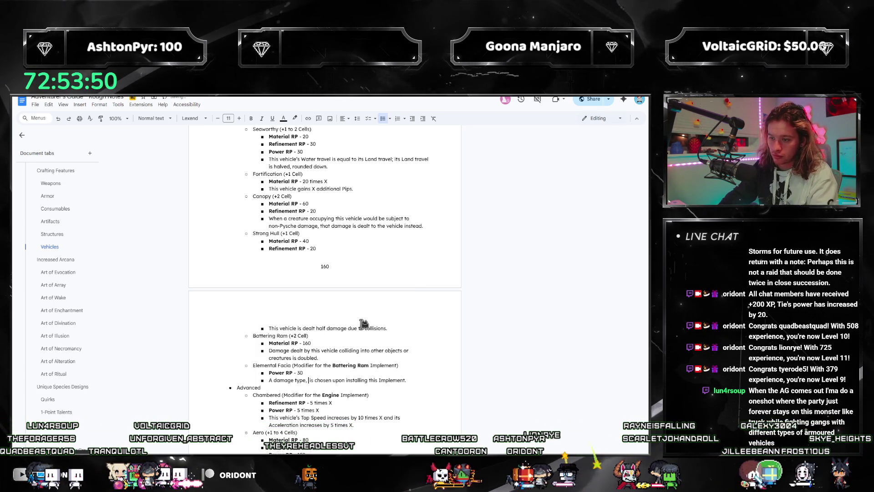
text(other than Physic)
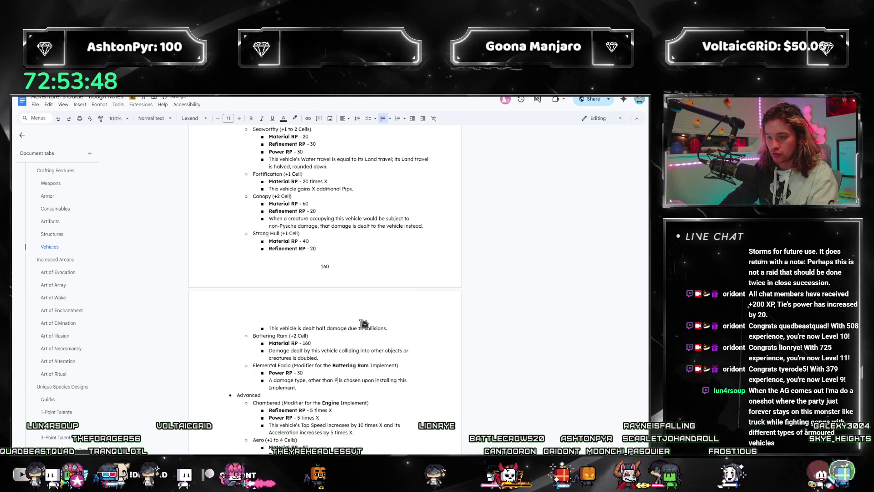
text(al or)
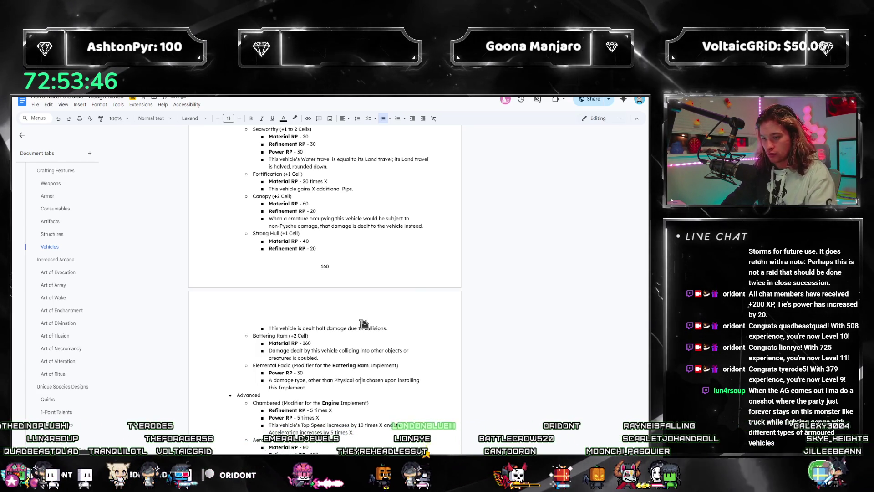
key(BackSpace)
key(BackSpace)
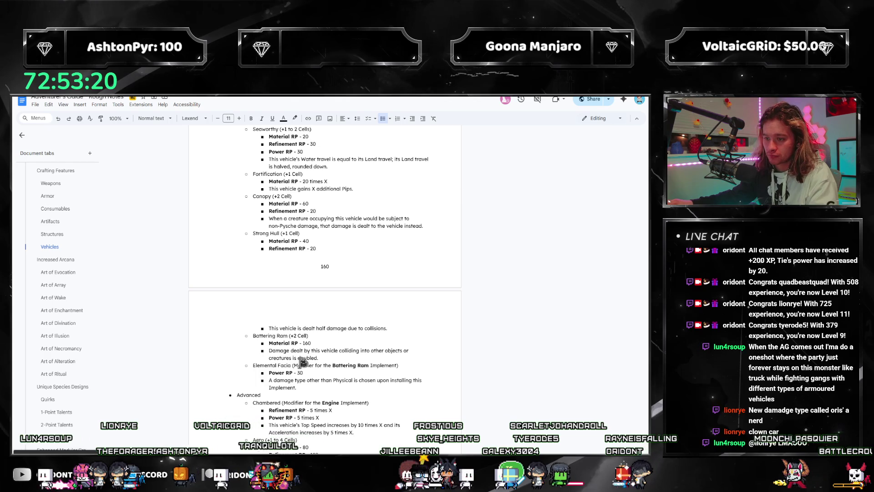
double_click(309, 342)
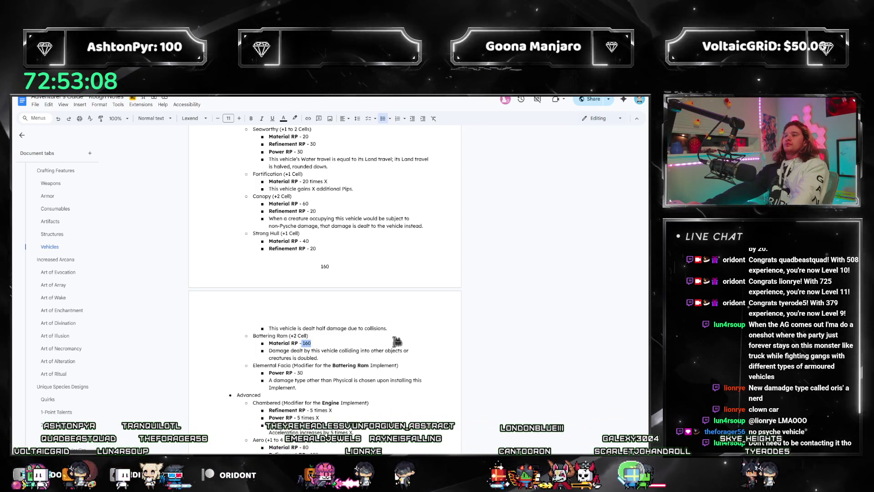
text(40X)
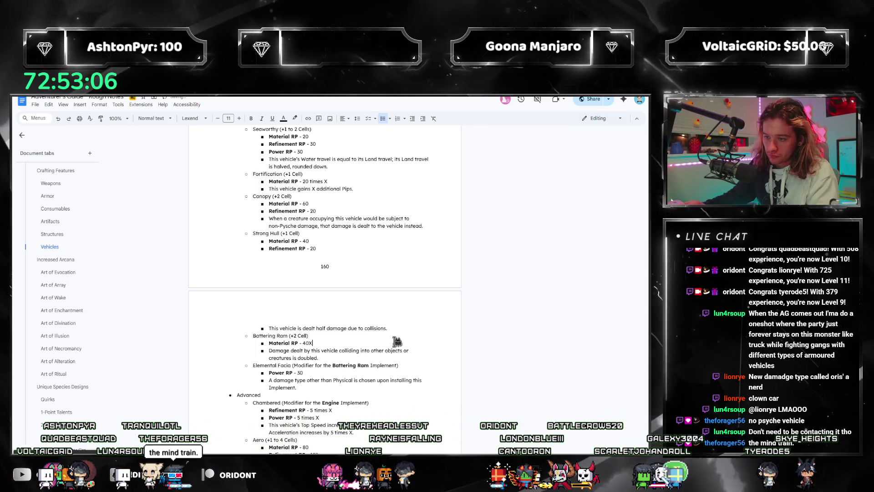
Change Battering Ram to X Material RP and collision damage increased by X, capped at double.
click(343, 357)
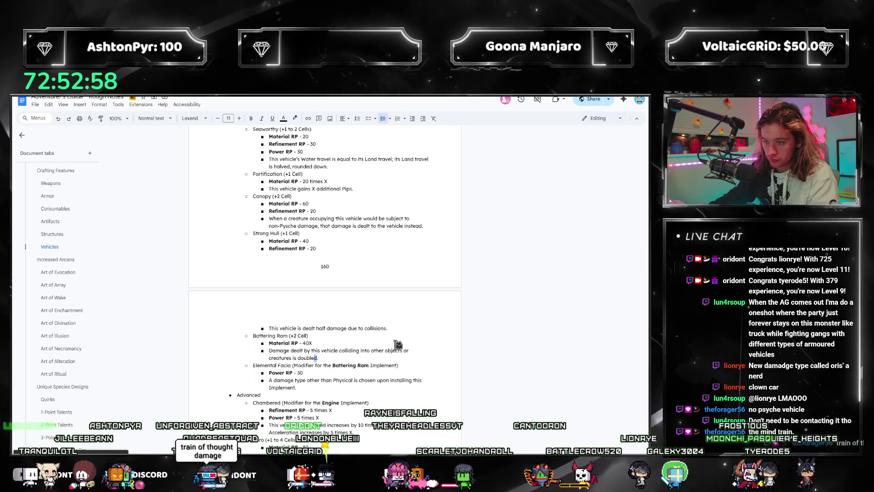
double_click(307, 357)
key(ctrl+b)
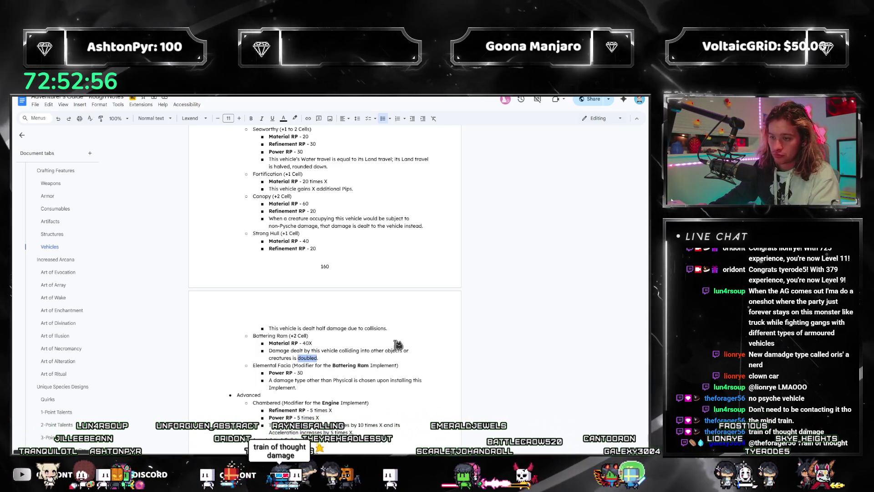
key(Delete)
text(1)
text(increased by X)
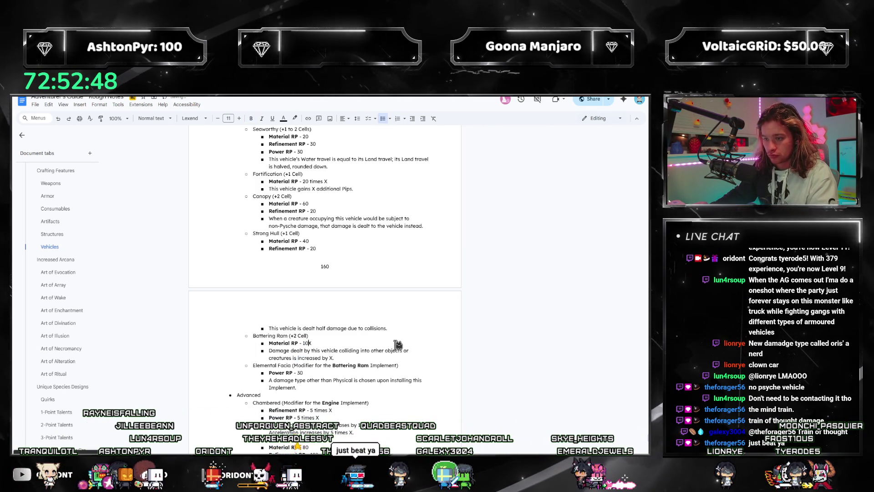
key(BackSpace)
key(Delete)
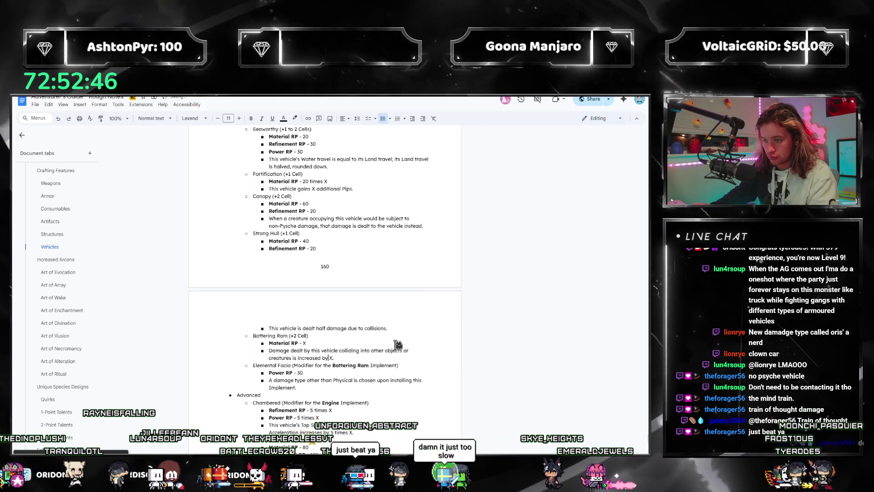
text(This cannot dea)
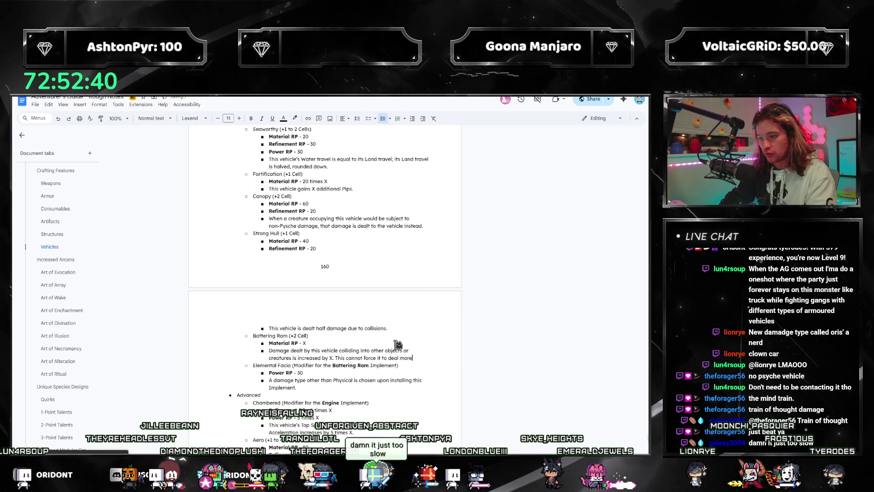
text(than double damage.)
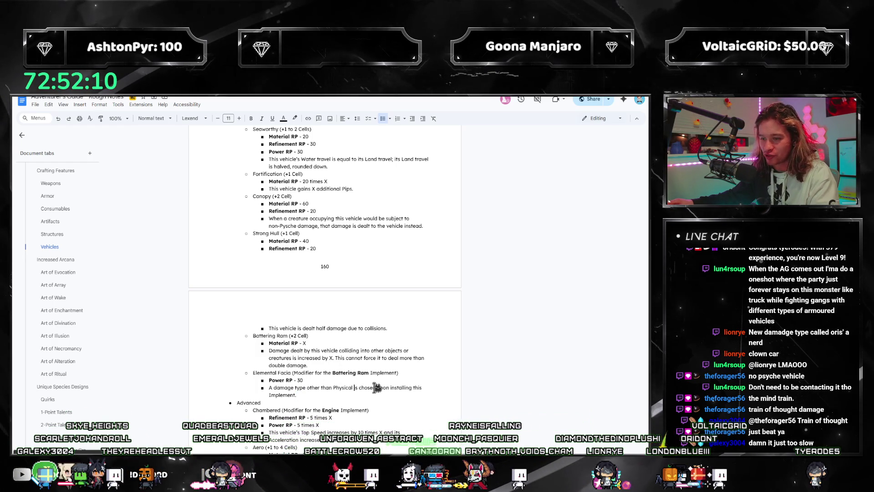
Remove 'other than Physical' to make way for the Energy, Heat or Chill wording.
drag(360, 389, 307, 388)
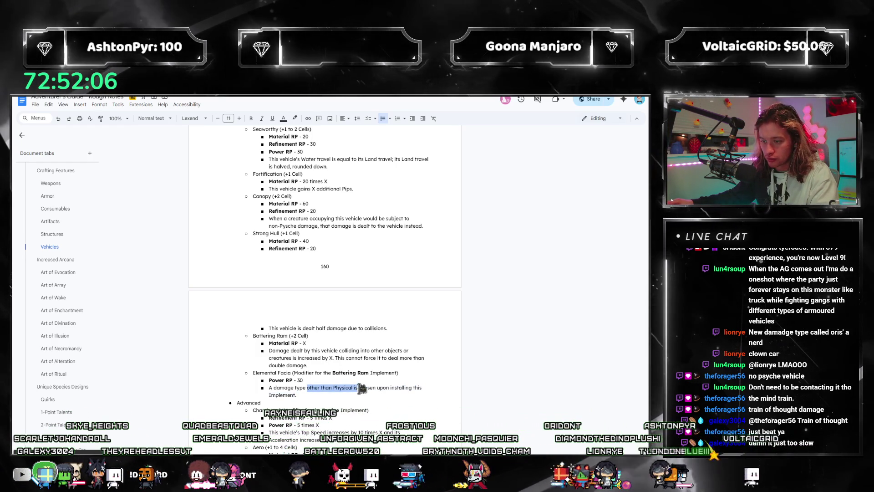
key(Delete)
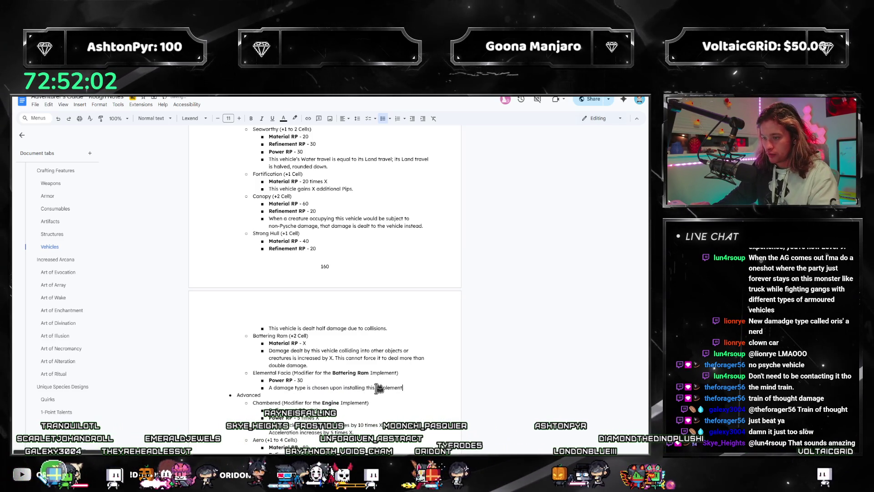
text( between Energy,)
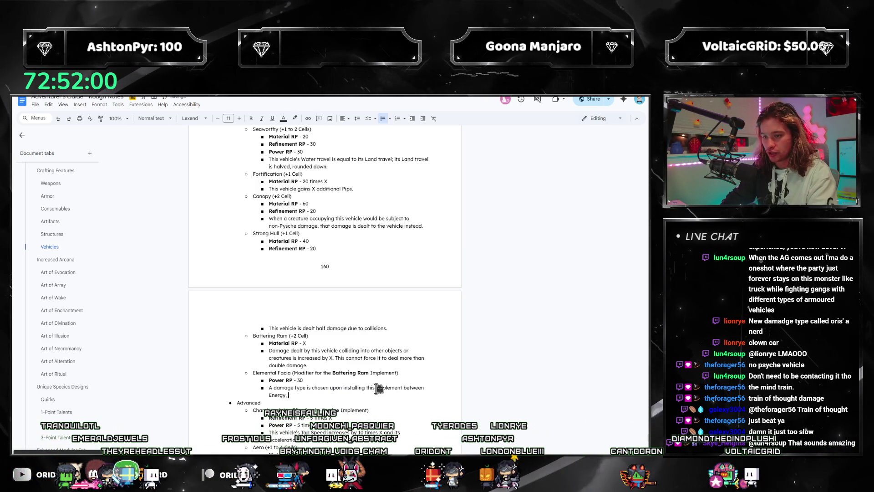
text(t, and Chill. Whene)
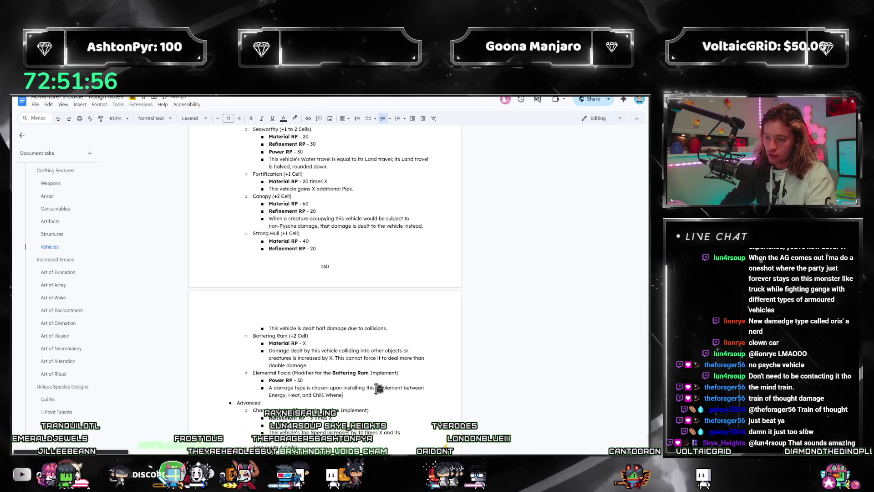
text(ver a co)
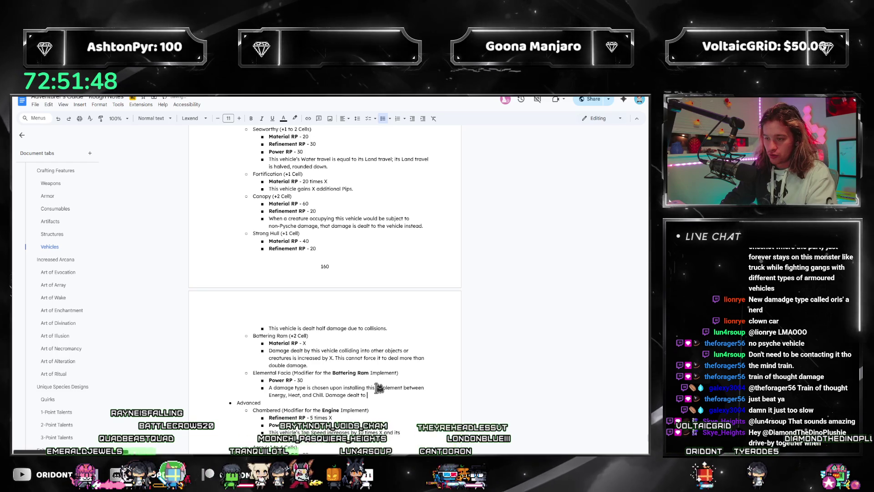
text(objects and cr)
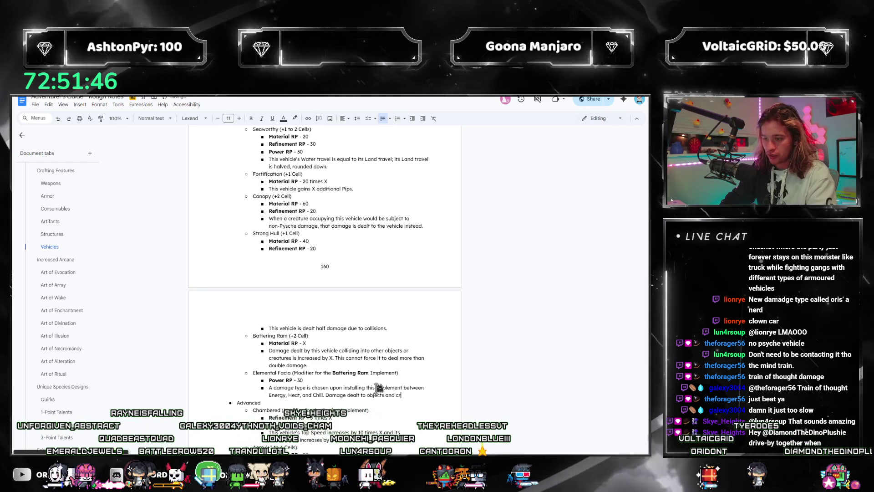
text(eatures other than that)
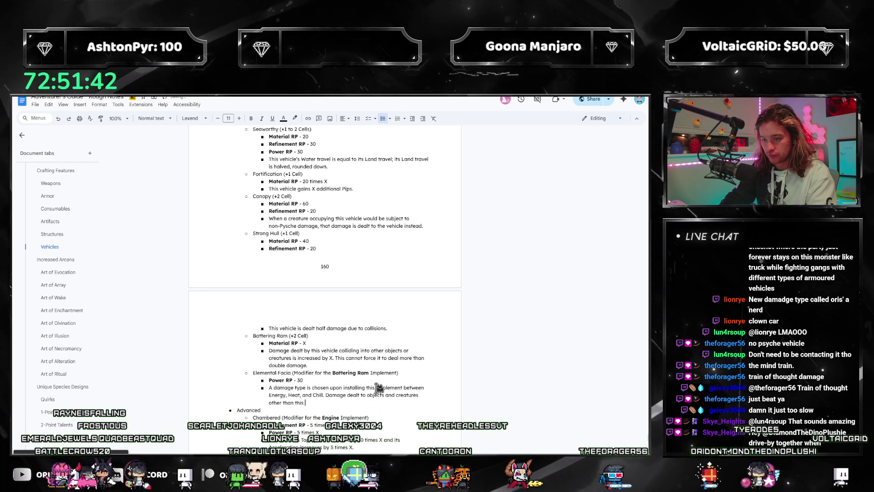
text( vehicle)
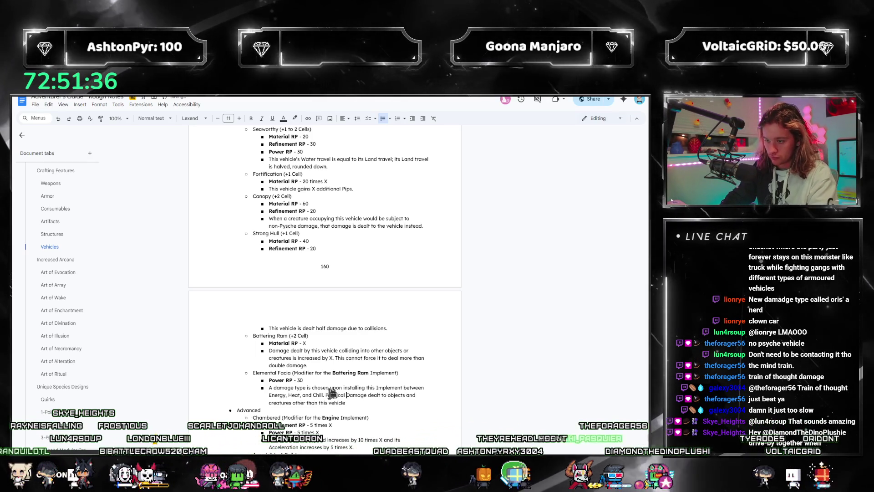
text(Physical)
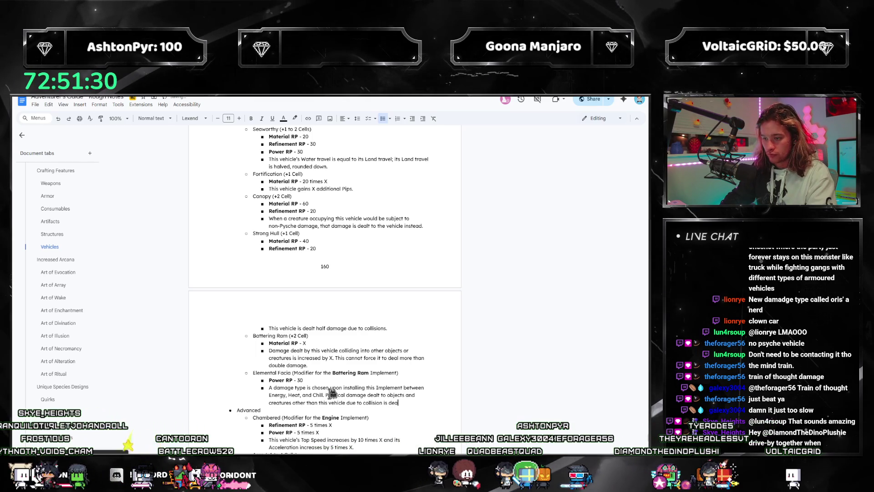
text(as the )
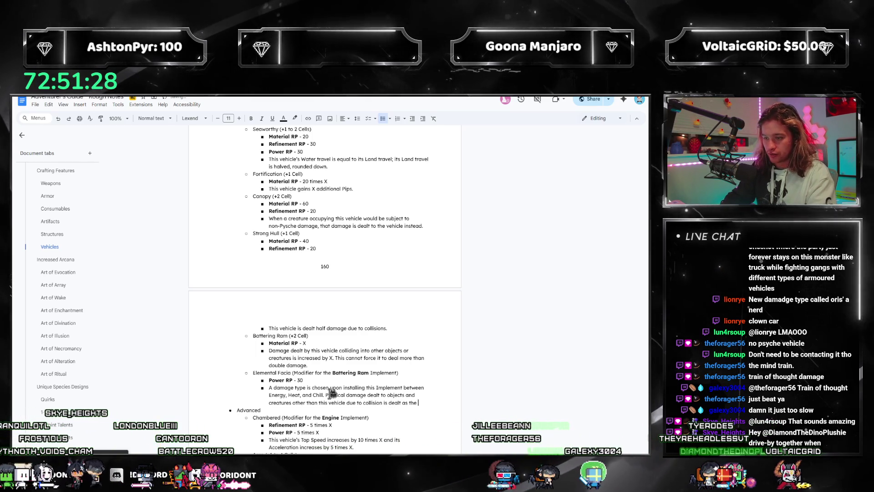
text(chosen damage type instead.)
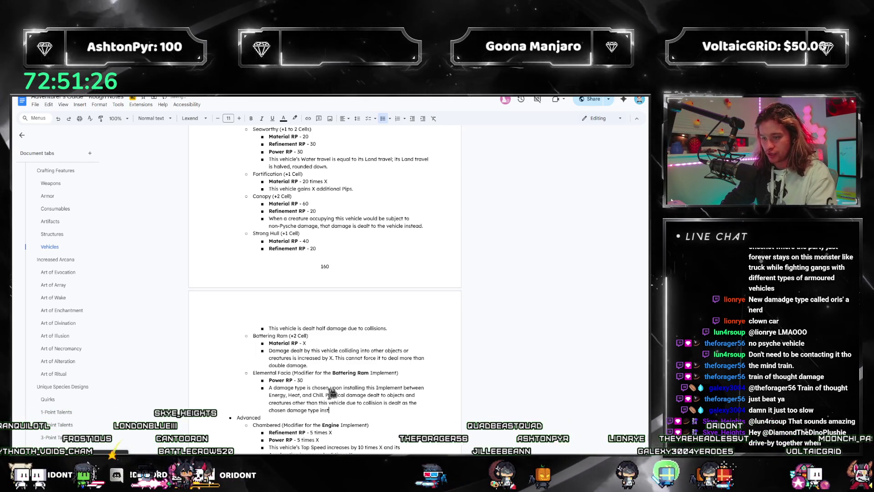
scroll(402, 330, down, 1)
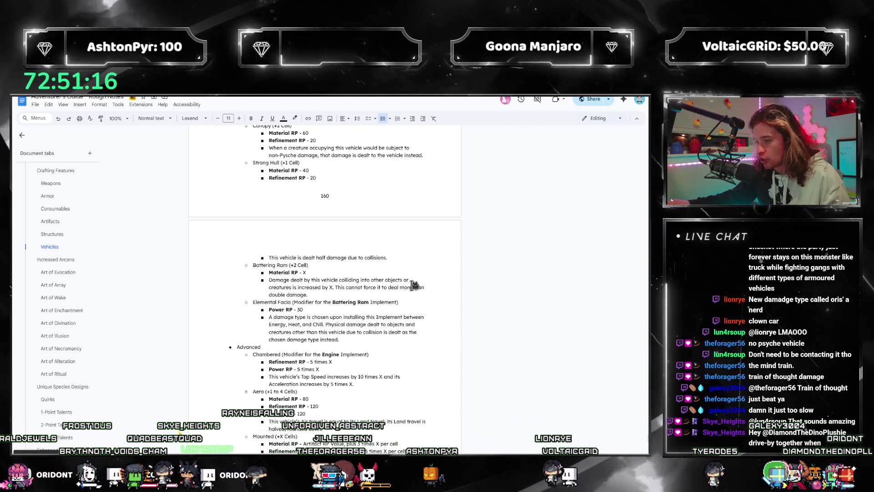
scroll(299, 371, up, 2)
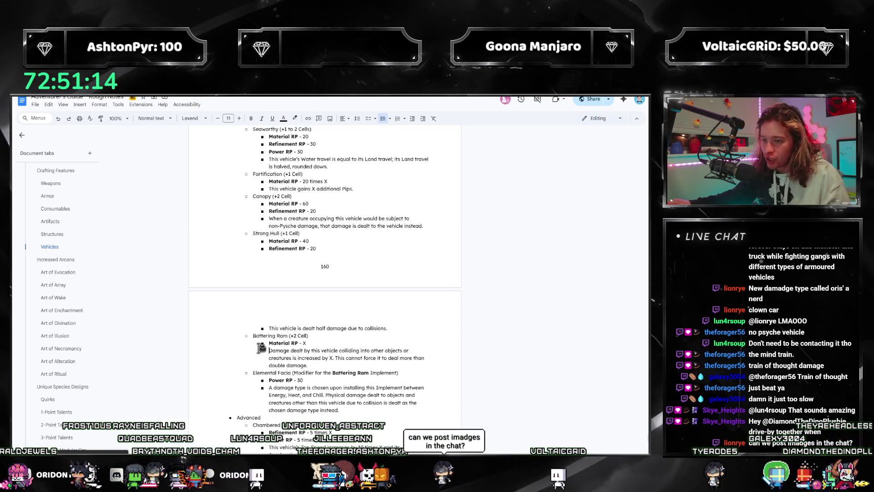
drag(254, 335, 345, 360)
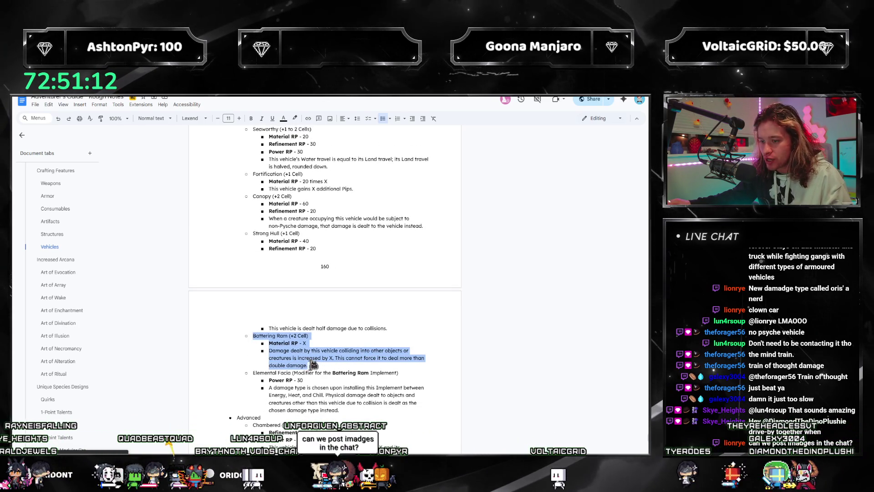
click(324, 394)
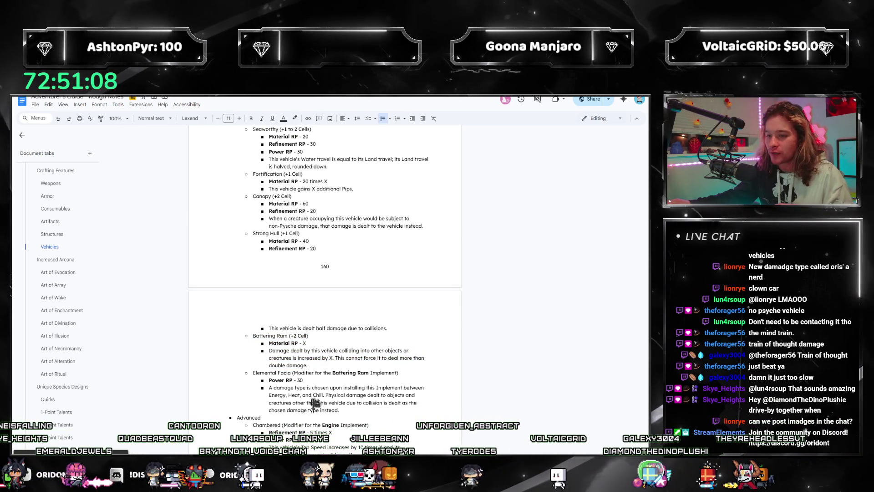
drag(252, 372, 349, 410)
click(349, 410)
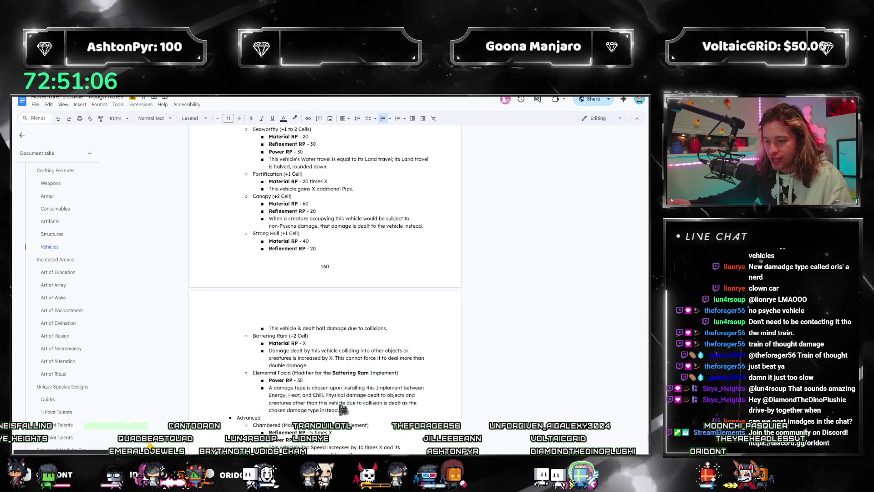
drag(253, 372, 333, 403)
click(333, 403)
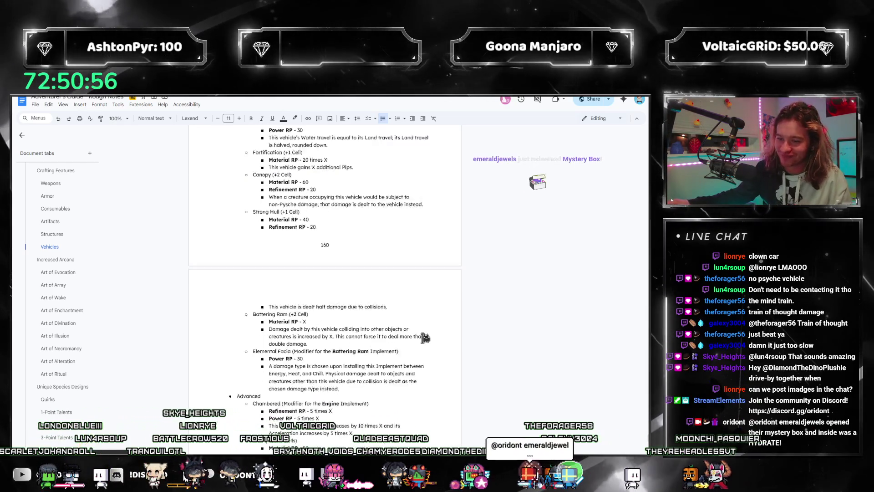
scroll(333, 403, down, 2)
click(384, 312)
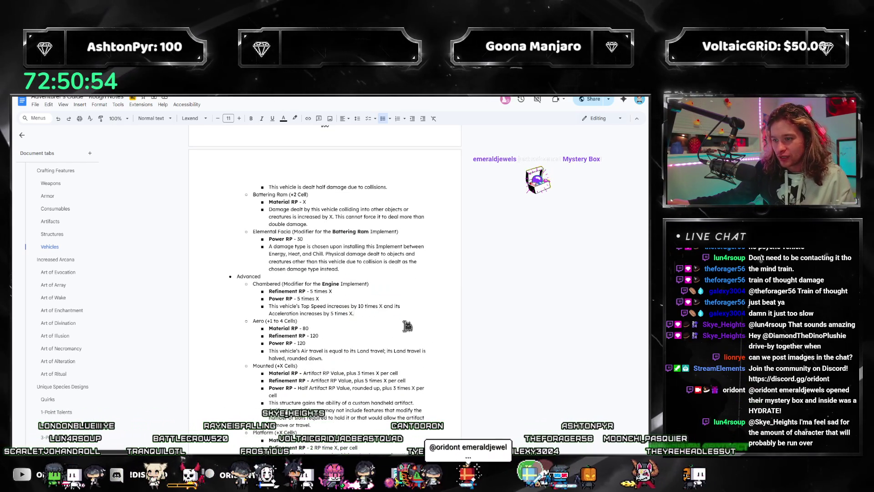
scroll(378, 292, up, 3)
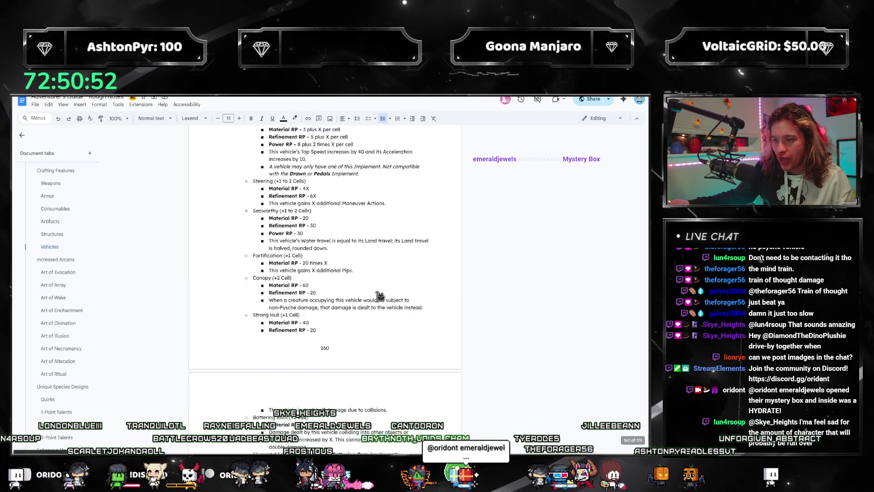
scroll(378, 293, up, 2)
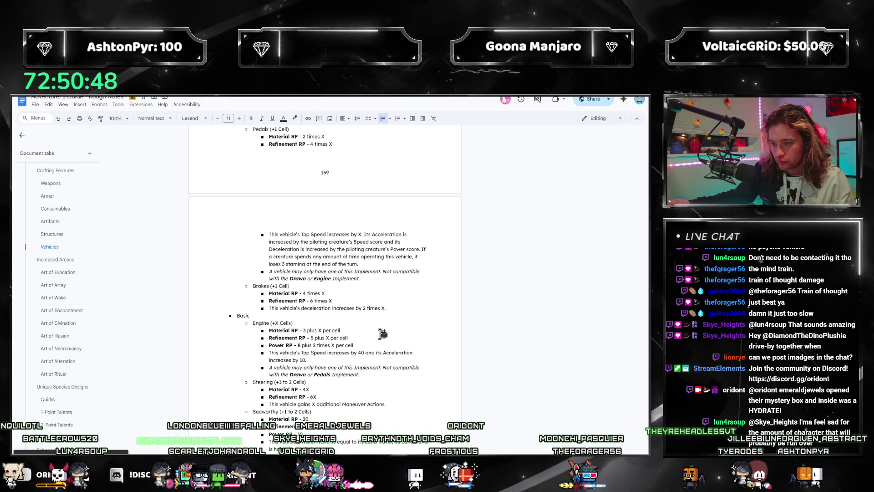
scroll(385, 331, down, 2)
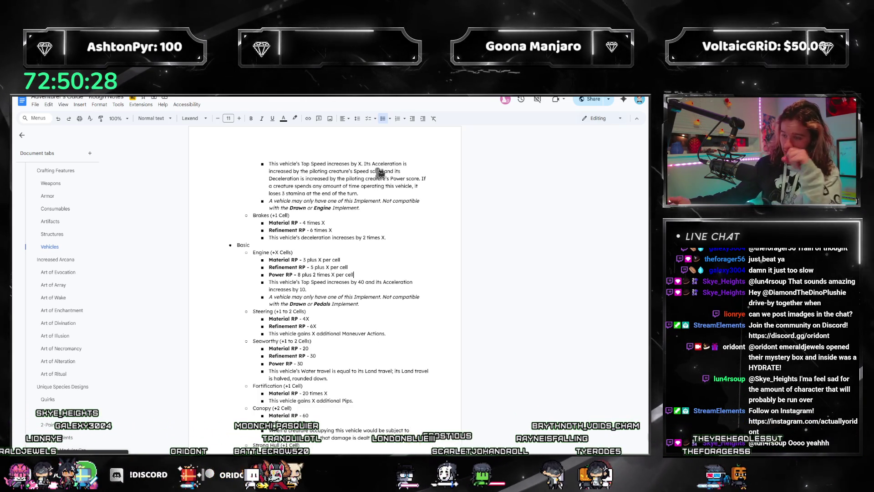
scroll(410, 273, down, 8)
scroll(423, 218, down, 8)
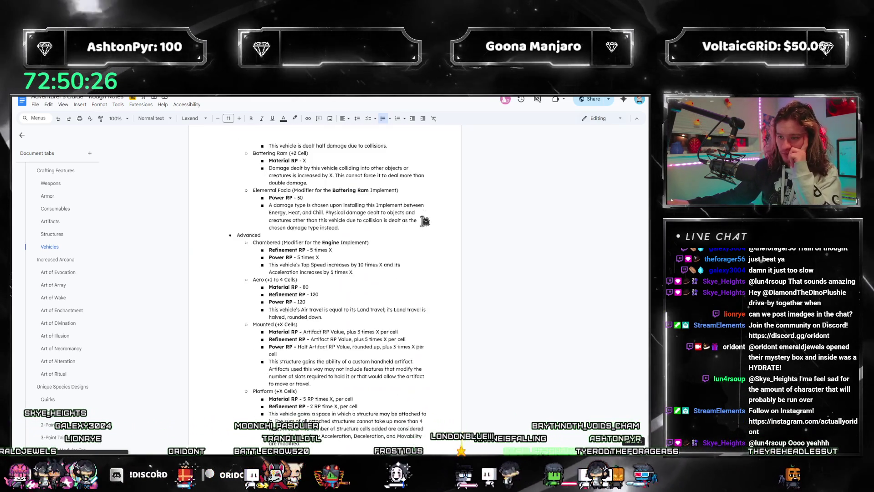
scroll(423, 218, down, 5)
scroll(423, 227, up, 3)
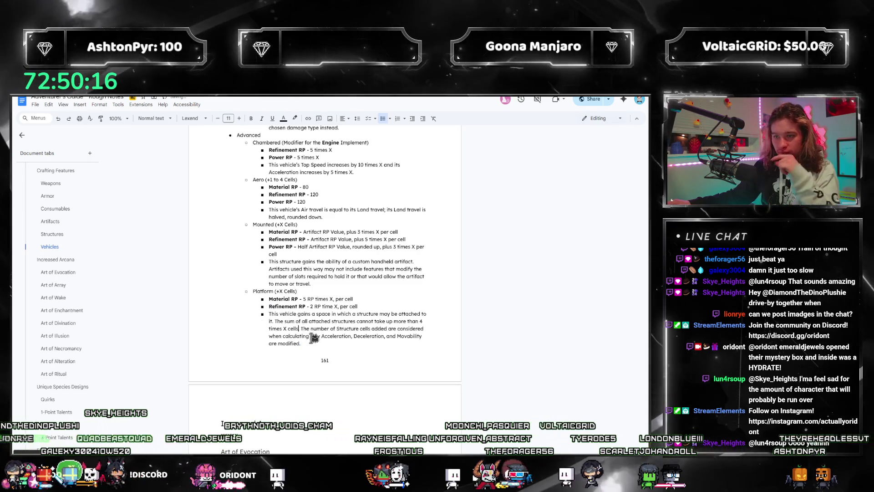
scroll(302, 327, up, 3)
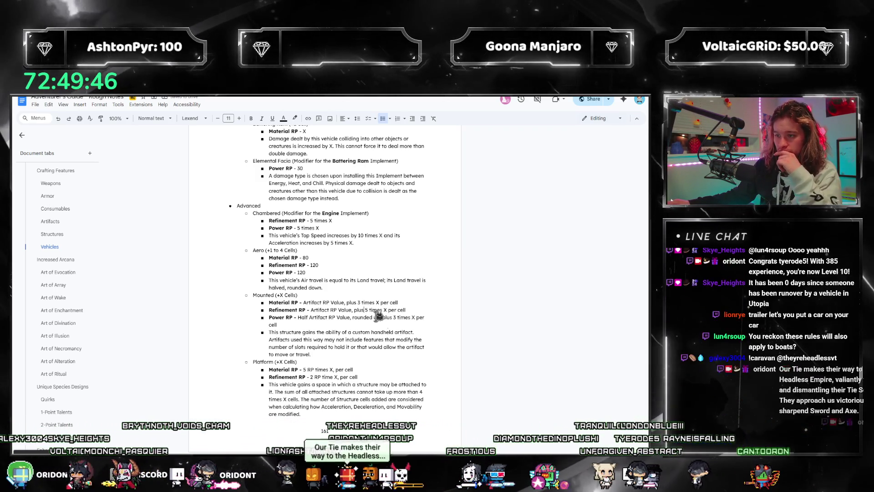
Set Mounted's Refinement RP per-cell multiplier to 5 times X.
key(shift+Right)
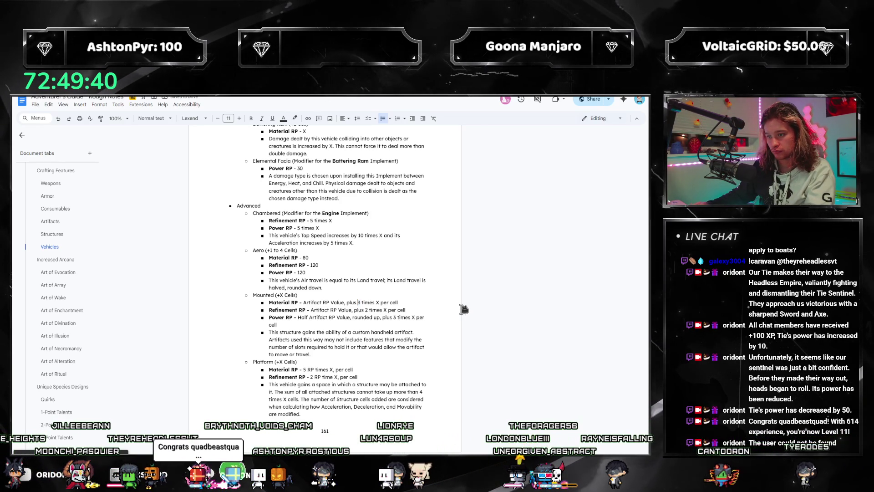
text(4)
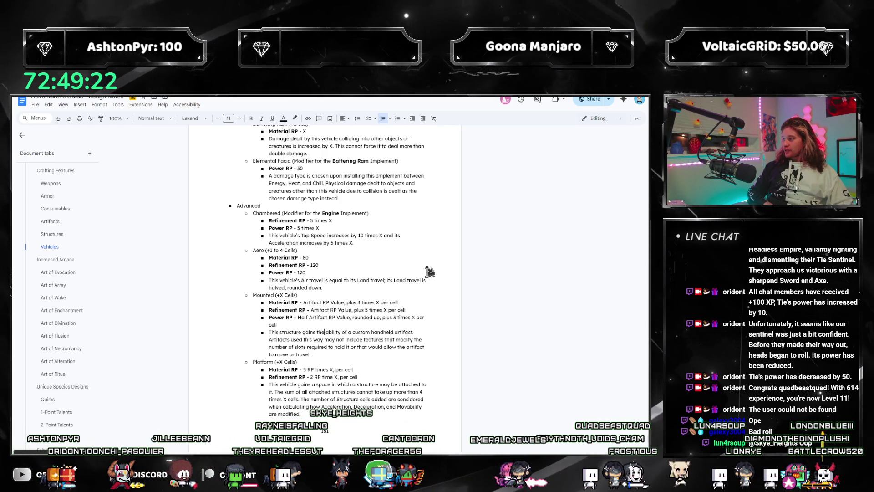
scroll(416, 239, up, 5)
scroll(413, 294, up, 3)
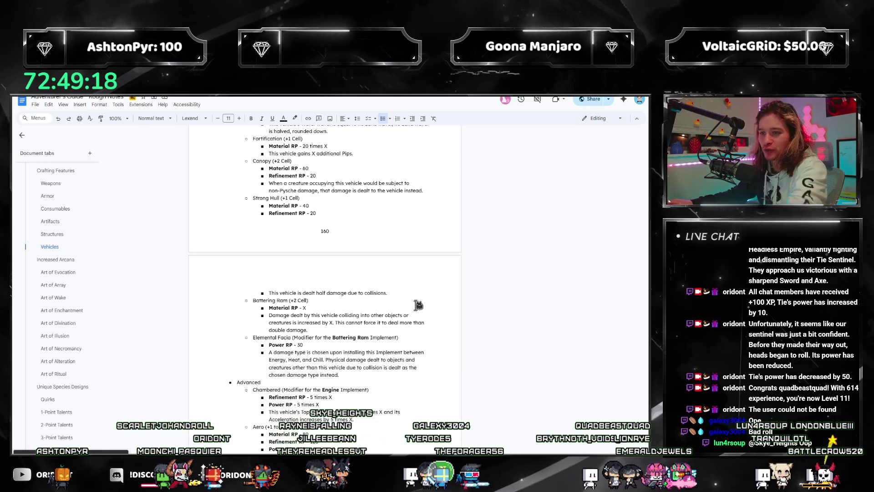
scroll(423, 287, up, 5)
scroll(433, 276, up, 4)
scroll(438, 272, up, 4)
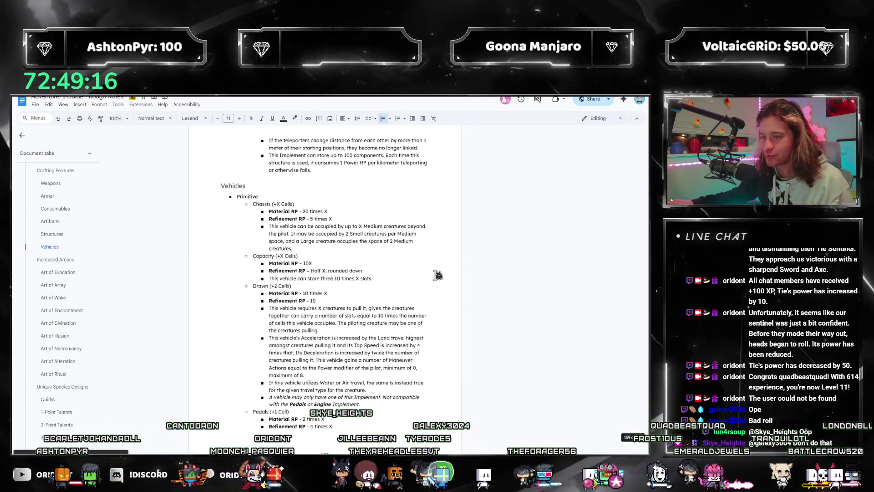
scroll(438, 274, up, 3)
scroll(439, 281, up, 3)
scroll(438, 282, up, 2)
scroll(439, 283, up, 4)
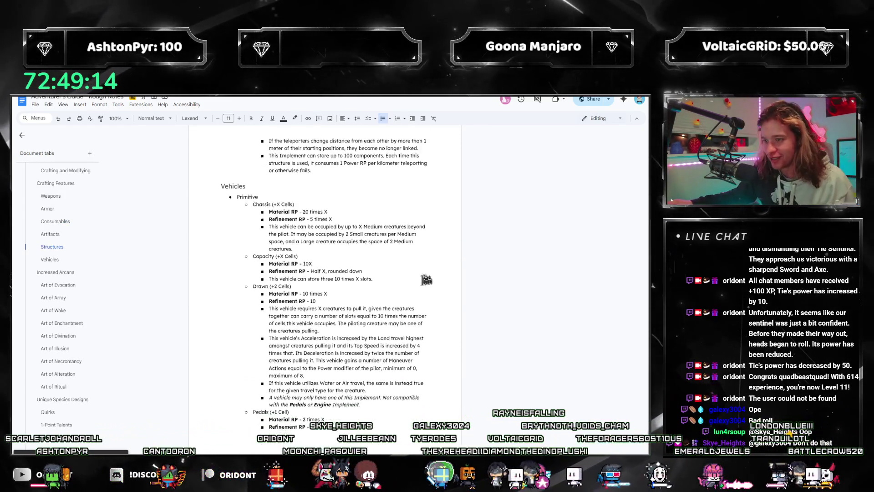
scroll(430, 282, up, 4)
scroll(409, 283, up, 4)
scroll(397, 282, up, 3)
scroll(397, 282, up, 4)
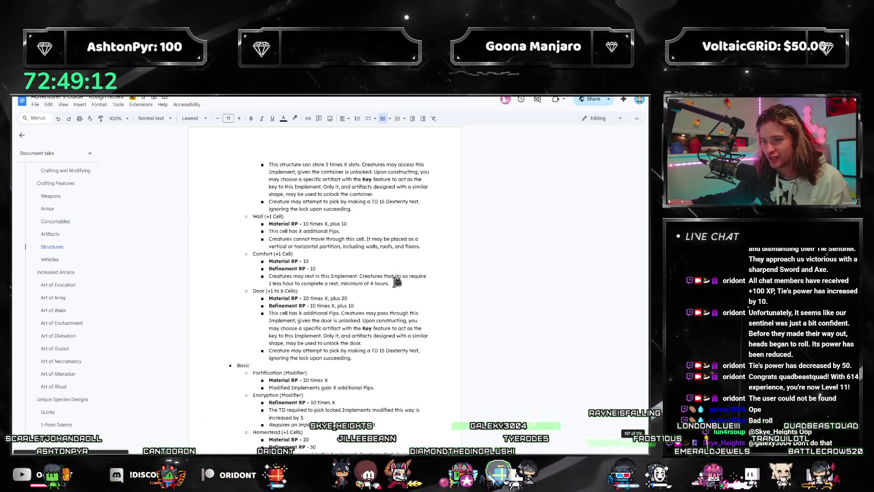
scroll(397, 284, up, 4)
scroll(396, 284, up, 3)
scroll(395, 286, up, 1)
scroll(395, 286, down, 5)
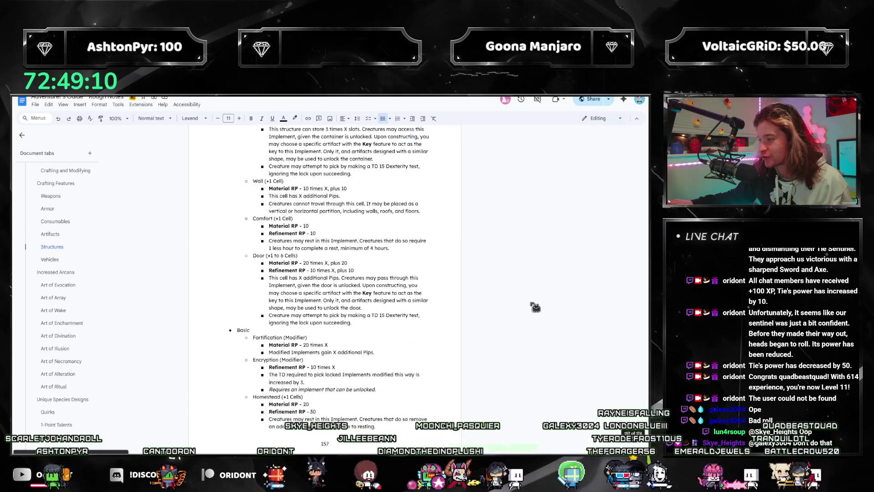